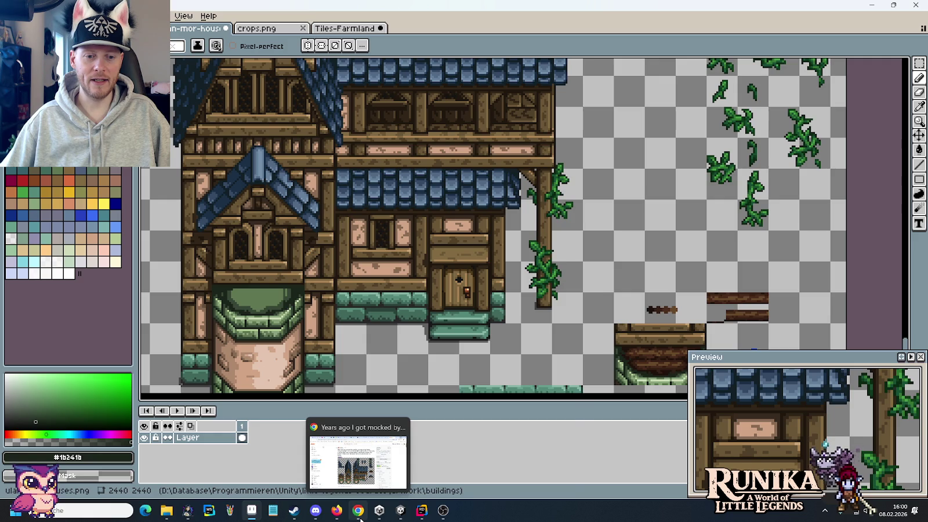
Search Google for the Dunning-Kruger effect in a new tab and enlarge the Dunning Kruger Effect chart
{"action": "left_click", "coordinate": [359, 518]}
{"action": "left_click", "coordinate": [832, 10]}
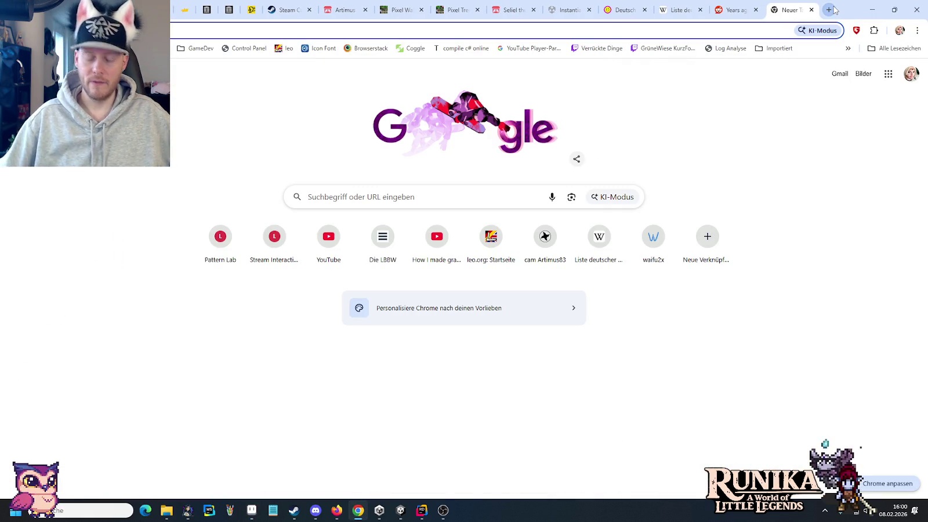
{"action": "type", "text": "dunning"}
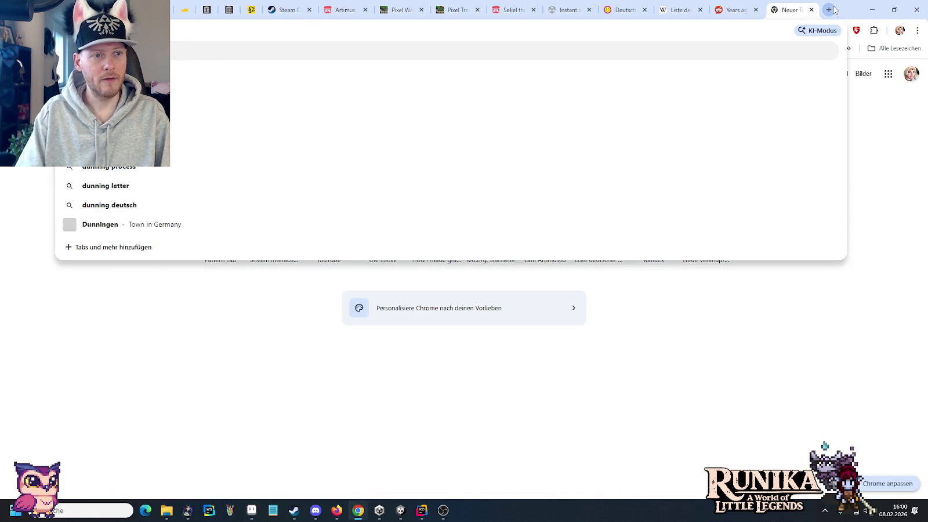
{"action": "key", "text": "Return"}
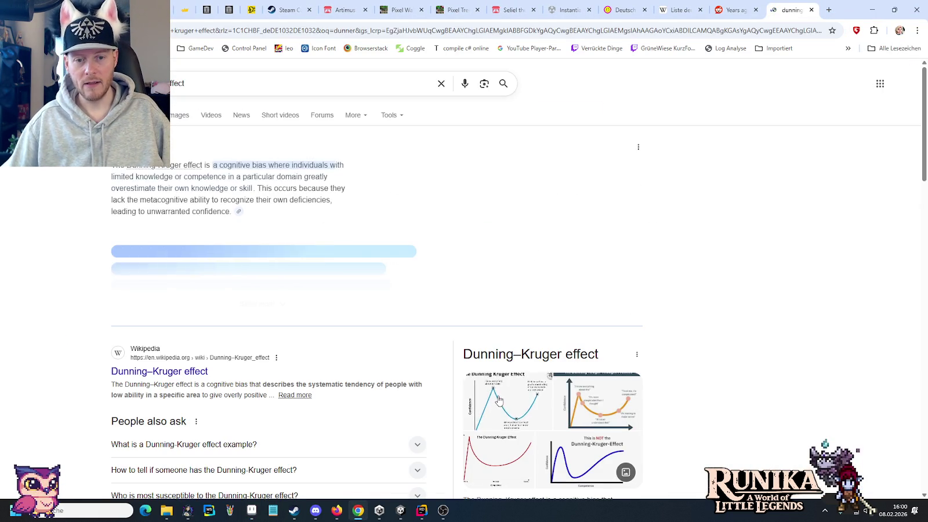
{"action": "left_click", "coordinate": [498, 399]}
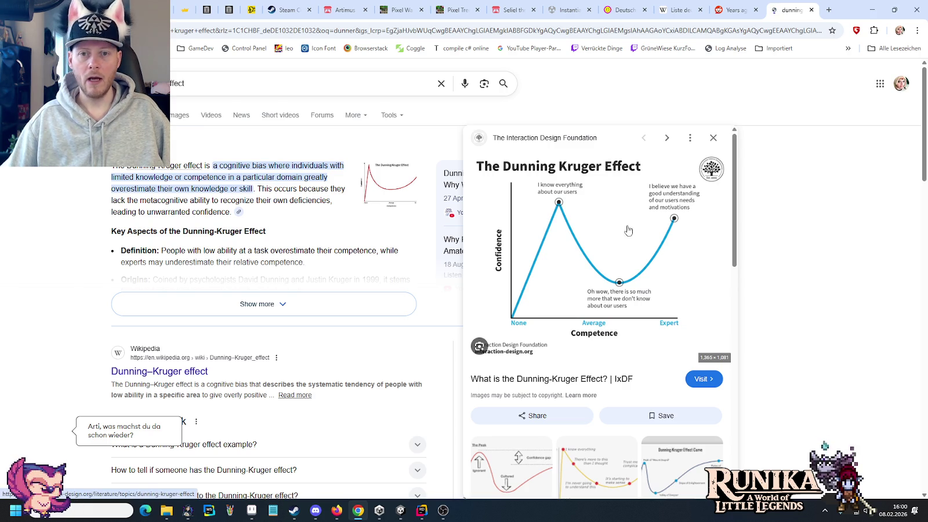
Search images for 'programming learning mountain', enlarge the climbing meme, then return to the Dunning-Kruger tab
{"action": "left_click", "coordinate": [829, 9]}
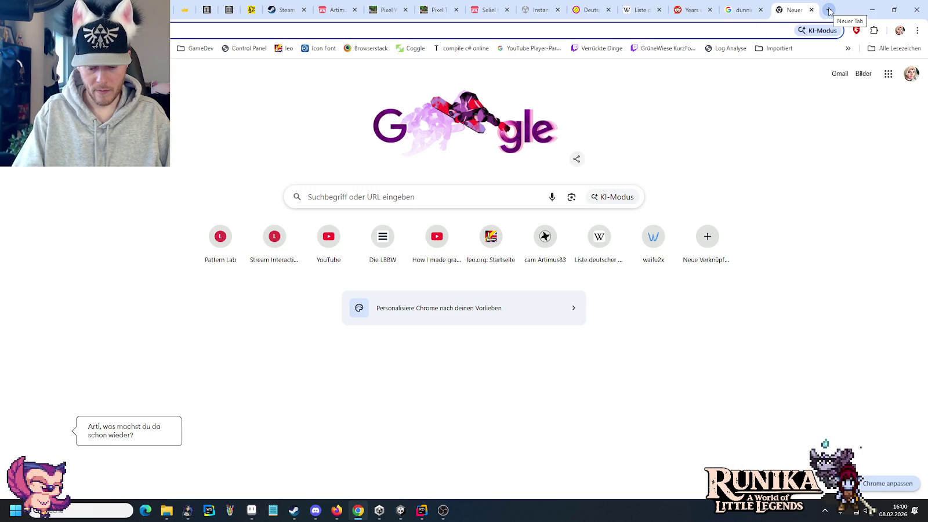
{"action": "type", "text": "programming the"}
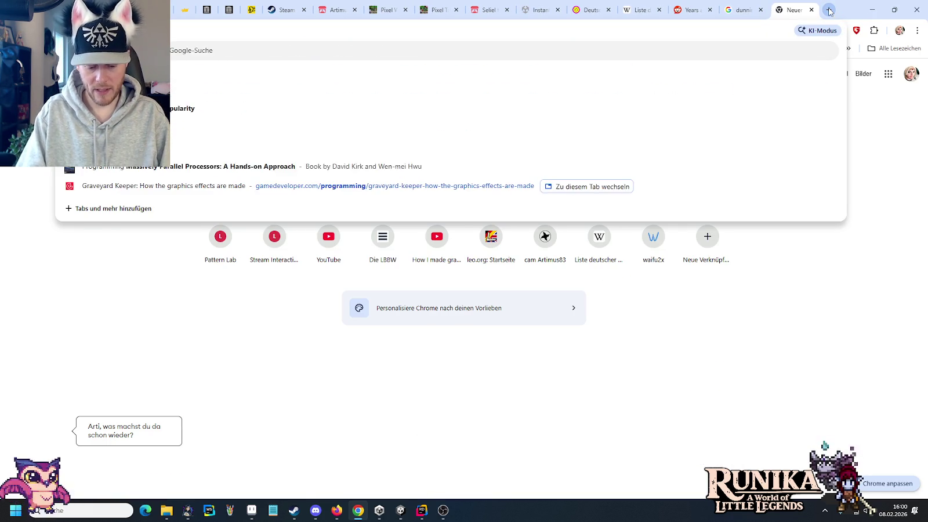
{"action": "type", "text": "earning"}
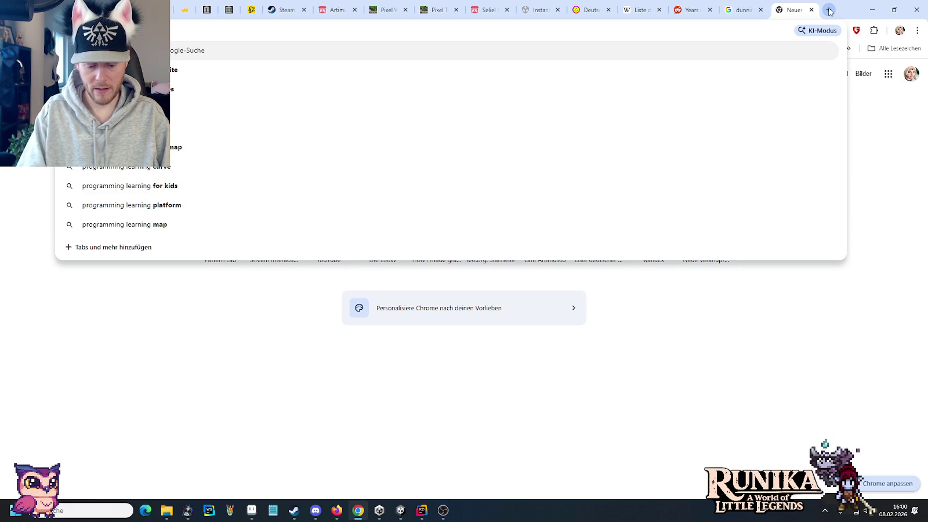
{"action": "type", "text": " mountain"}
{"action": "key", "text": "Return"}
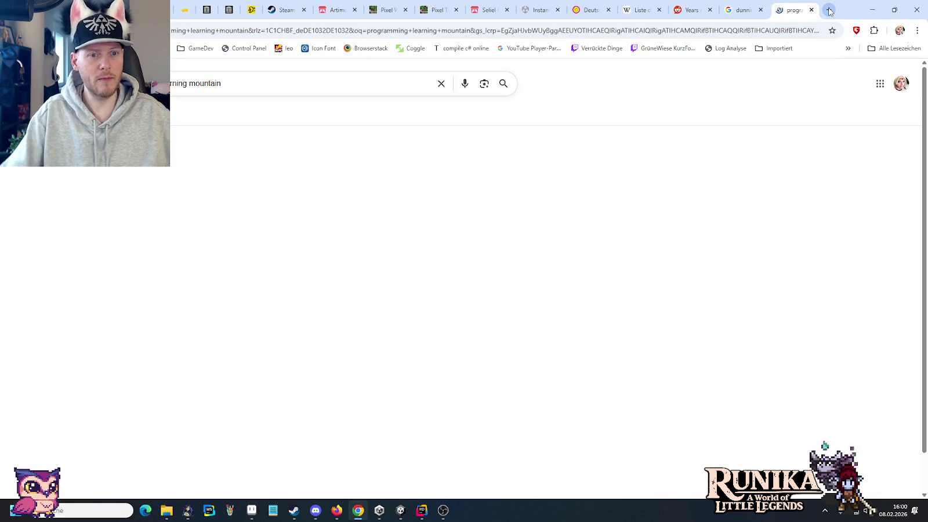
{"action": "left_click", "coordinate": [170, 116]}
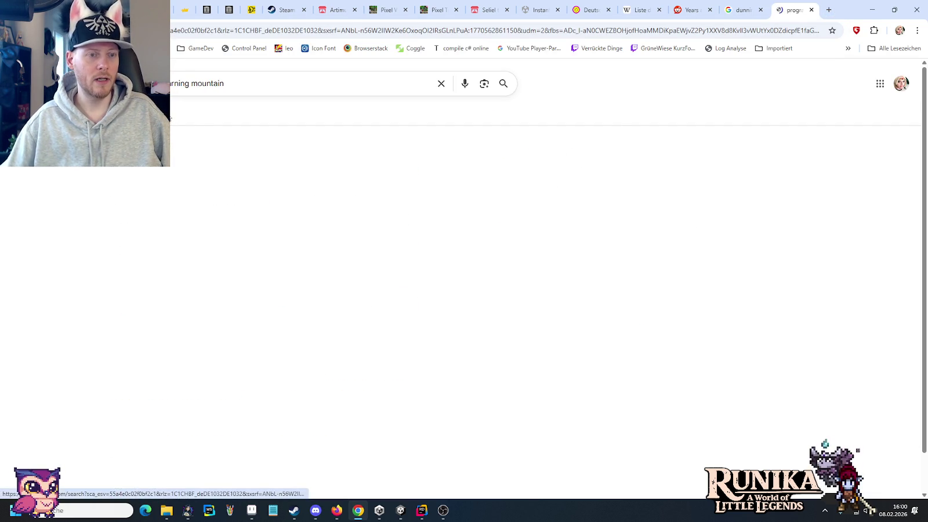
{"action": "left_click", "coordinate": [380, 223]}
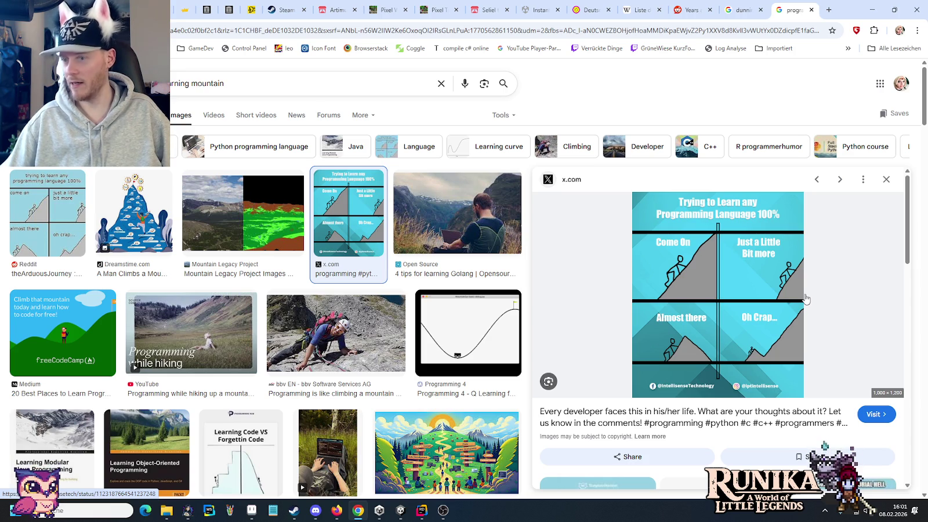
{"action": "left_click", "coordinate": [747, 7]}
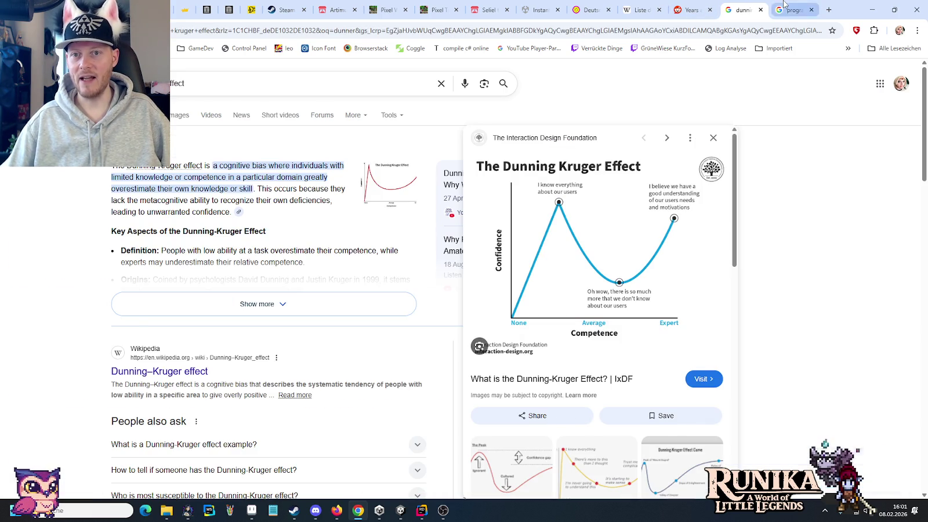
Switch from the Dunning-Kruger tab to the programming learning mountain image results with Ctrl+Tab
{"action": "left_click", "coordinate": [793, 10]}
{"action": "left_click", "coordinate": [746, 7]}
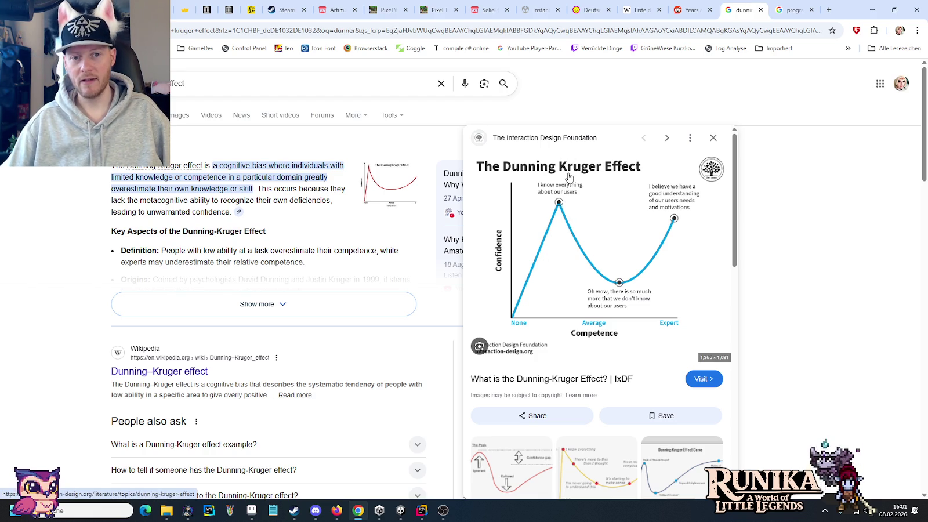
{"action": "key", "text": "ctrl+Tab"}
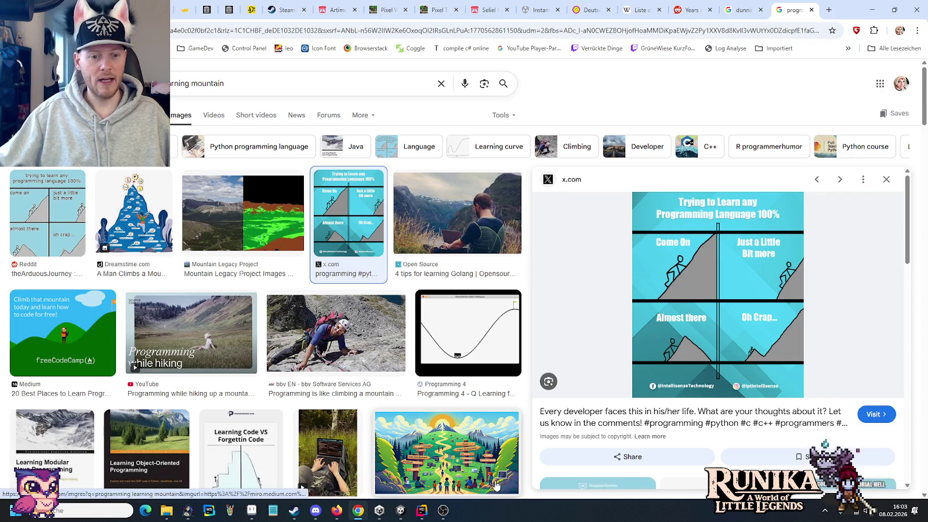
Bring Aseprite's timber-framed house sprite sheet back in front of Chrome
{"action": "left_click", "coordinate": [251, 511]}
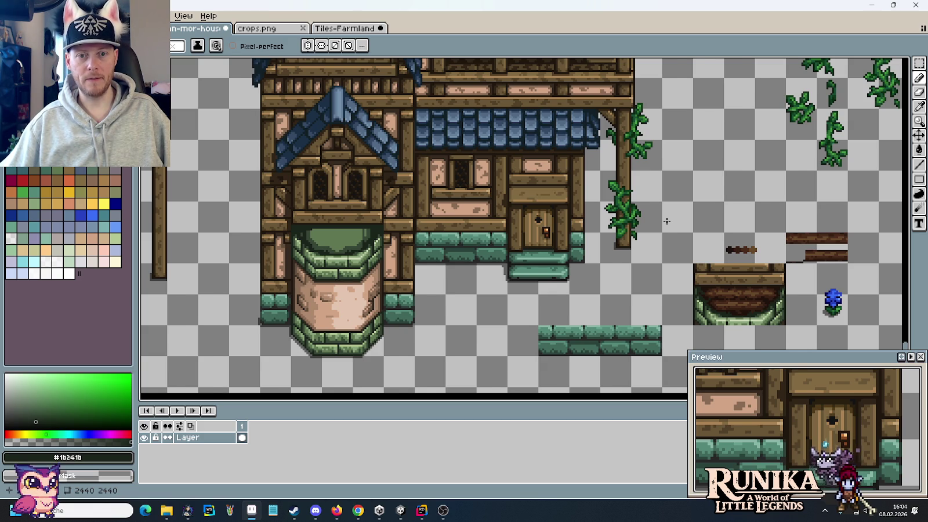
Zoom out, marquee-select the loose green wall tiles below the houses and cut them away
{"action": "scroll", "coordinate": [667, 221], "scroll_direction": "down", "scroll_amount": 2}
{"action": "mouse_move", "coordinate": [681, 188]}
{"action": "left_mouse_down"}
{"action": "mouse_move", "coordinate": [627, 293]}
{"action": "mouse_move", "coordinate": [586, 217]}
{"action": "left_mouse_up"}
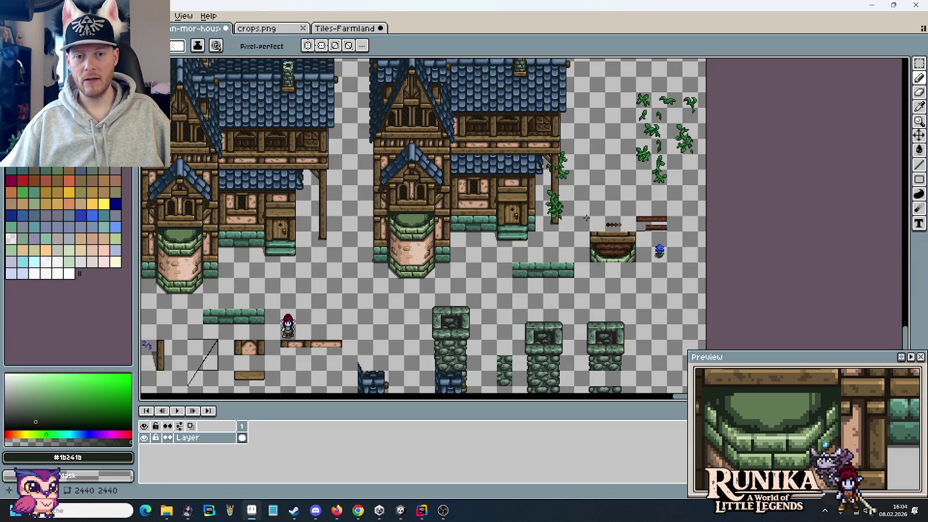
{"action": "key", "text": "m"}
{"action": "left_click_drag", "start_coordinate": [568, 271], "coordinate": [508, 260]}
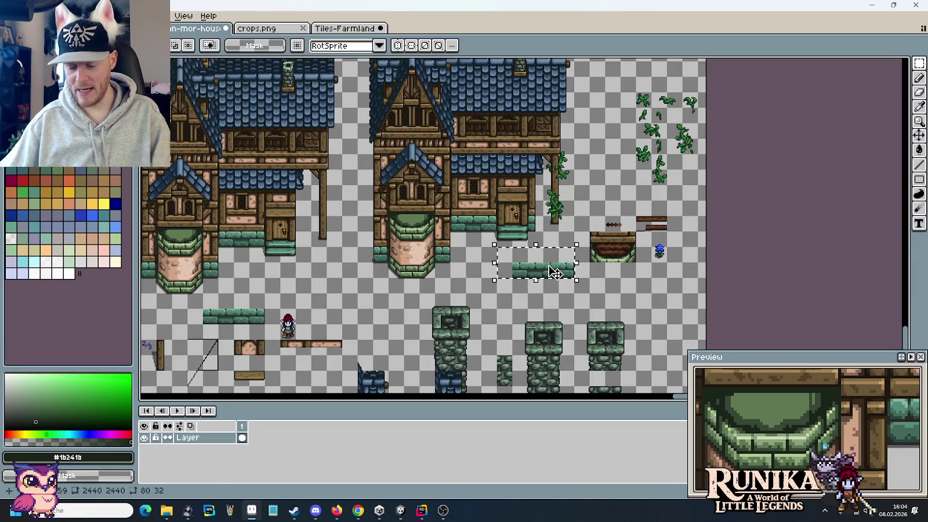
{"action": "key", "text": "ctrl+x"}
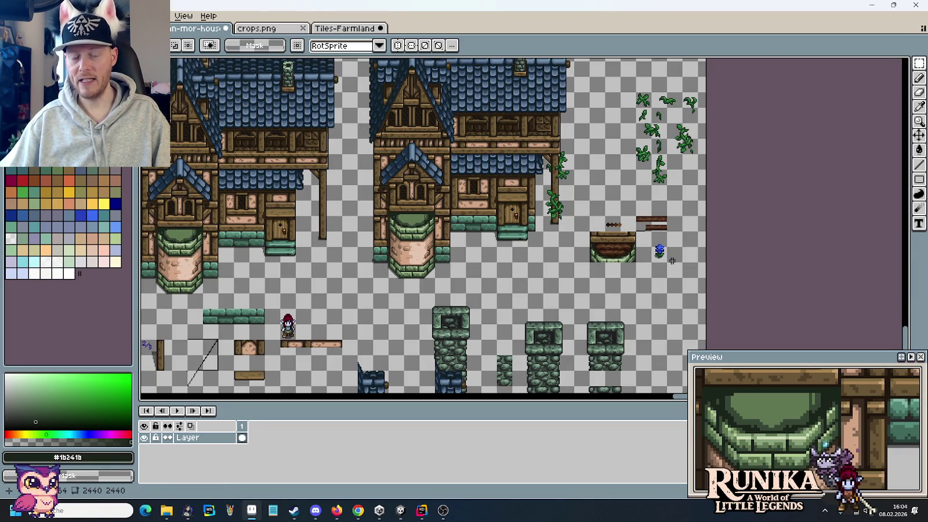
Zoom back in and marquee-select the two brown log sprites
{"action": "scroll", "coordinate": [672, 260], "scroll_direction": "up", "scroll_amount": 1}
{"action": "scroll", "coordinate": [673, 261], "scroll_direction": "up", "scroll_amount": 1}
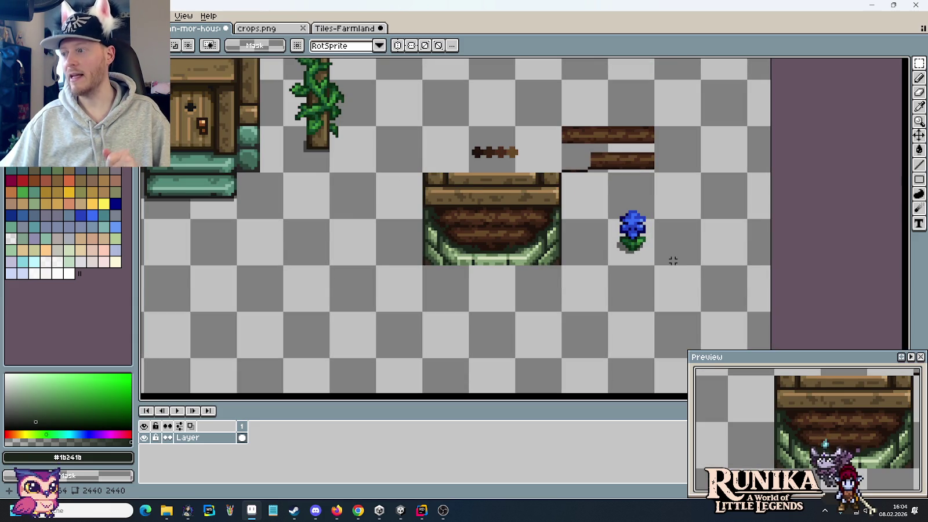
{"action": "scroll", "coordinate": [640, 232], "scroll_direction": "up", "scroll_amount": 1}
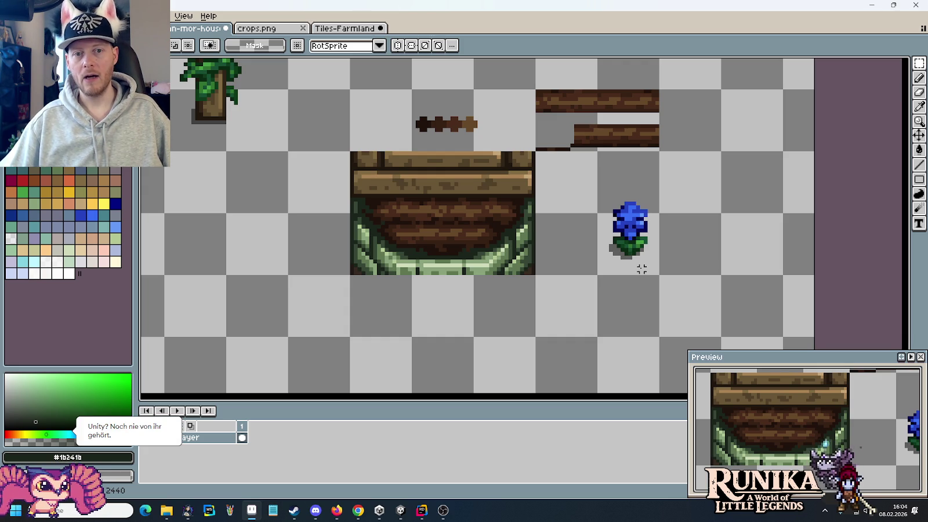
{"action": "scroll", "coordinate": [560, 174], "scroll_direction": "up", "scroll_amount": 2}
{"action": "left_click_drag", "start_coordinate": [528, 125], "coordinate": [650, 183]}
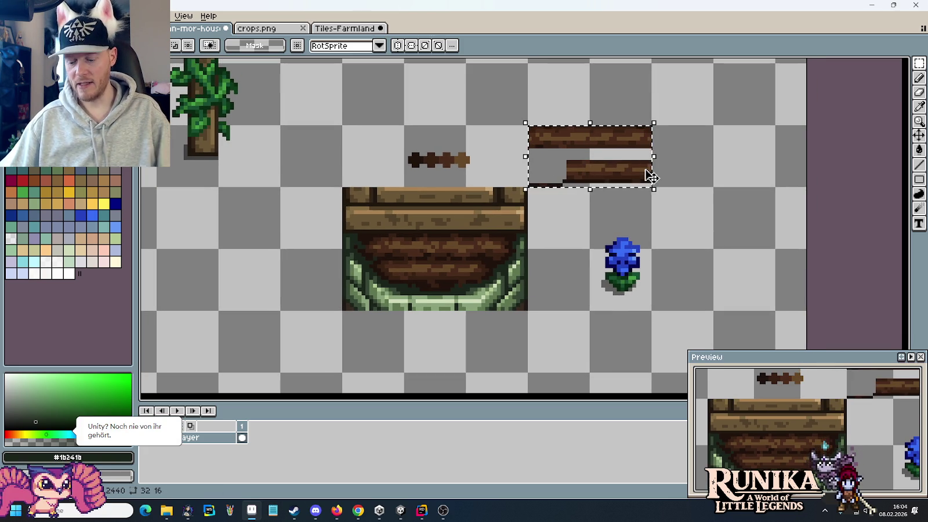
Delete the two selected log sprites beside the soil-filled planter
{"action": "key", "text": "Delete"}
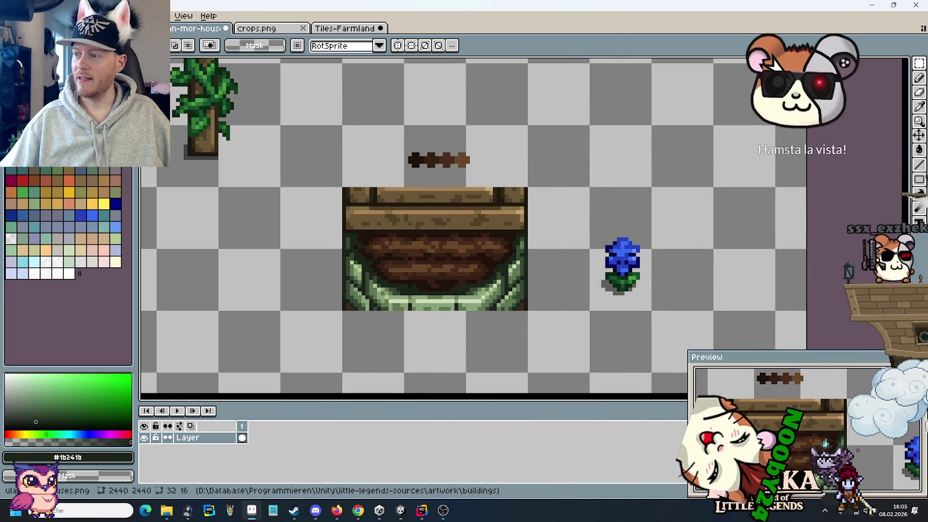
Pan back to the houses and planter and sample a canvas colour with the eyedropper
{"action": "scroll", "coordinate": [565, 238], "scroll_direction": "left", "scroll_amount": 5}
{"action": "scroll", "coordinate": [661, 238], "scroll_direction": "left", "scroll_amount": 5}
{"action": "scroll", "coordinate": [742, 257], "scroll_direction": "left", "scroll_amount": 5}
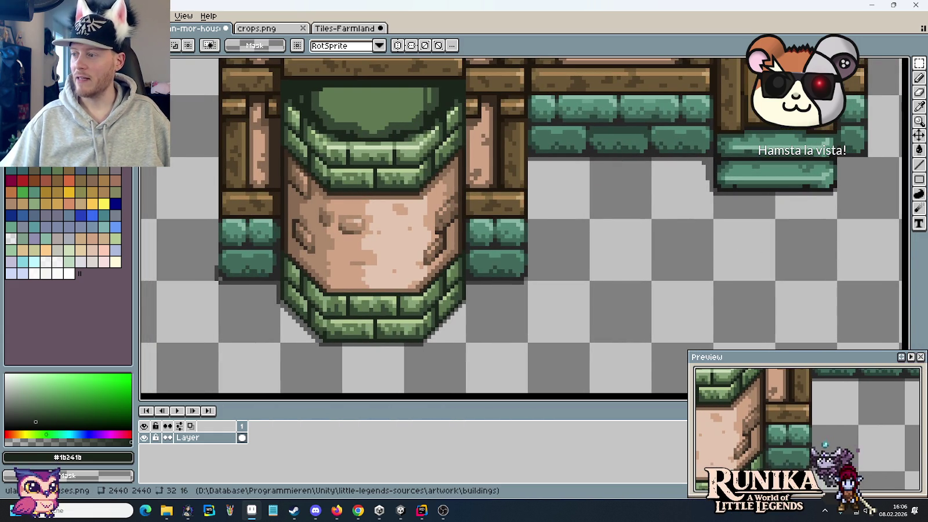
{"action": "scroll", "coordinate": [580, 197], "scroll_direction": "right", "scroll_amount": 5}
{"action": "scroll", "coordinate": [545, 191], "scroll_direction": "right", "scroll_amount": 5}
{"action": "scroll", "coordinate": [622, 184], "scroll_direction": "down", "scroll_amount": 1}
{"action": "left_click_drag", "start_coordinate": [628, 185], "coordinate": [543, 200]}
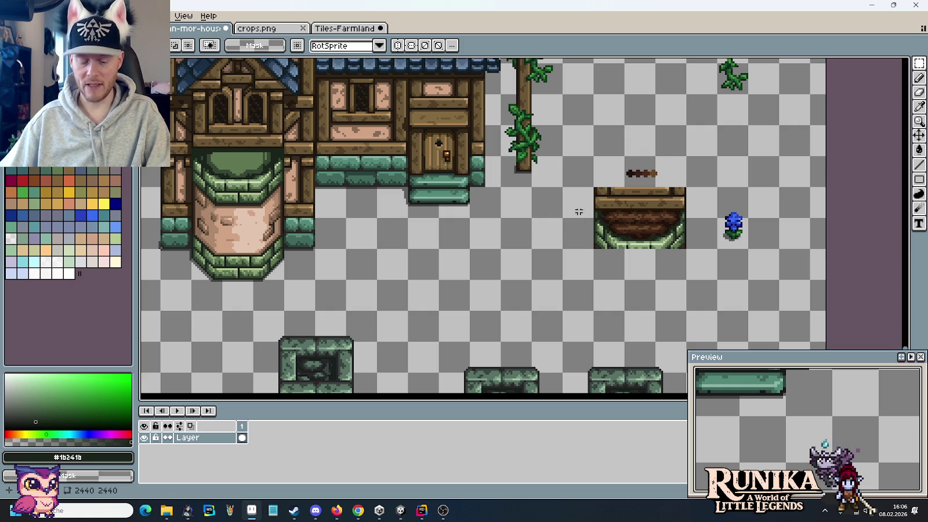
{"action": "scroll", "coordinate": [525, 177], "scroll_direction": "up", "scroll_amount": 2}
{"action": "key", "text": "i"}
{"action": "left_click", "coordinate": [487, 151]}
Marquee-select the area around the blue flower beside the planter, then deselect
{"action": "scroll", "coordinate": [487, 150], "scroll_direction": "down", "scroll_amount": 1}
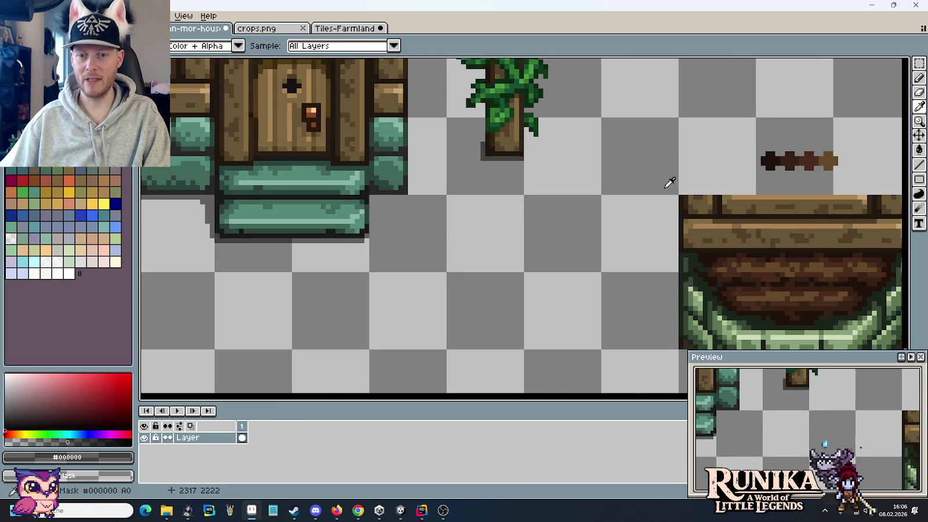
{"action": "left_click_drag", "start_coordinate": [668, 182], "coordinate": [362, 118]}
{"action": "key", "text": "m"}
{"action": "mouse_move", "coordinate": [696, 177]}
{"action": "left_mouse_down"}
{"action": "mouse_move", "coordinate": [794, 301]}
{"action": "mouse_move", "coordinate": [486, 230]}
{"action": "mouse_move", "coordinate": [781, 246]}
{"action": "left_mouse_up"}
{"action": "key", "text": "ctrl+d"}
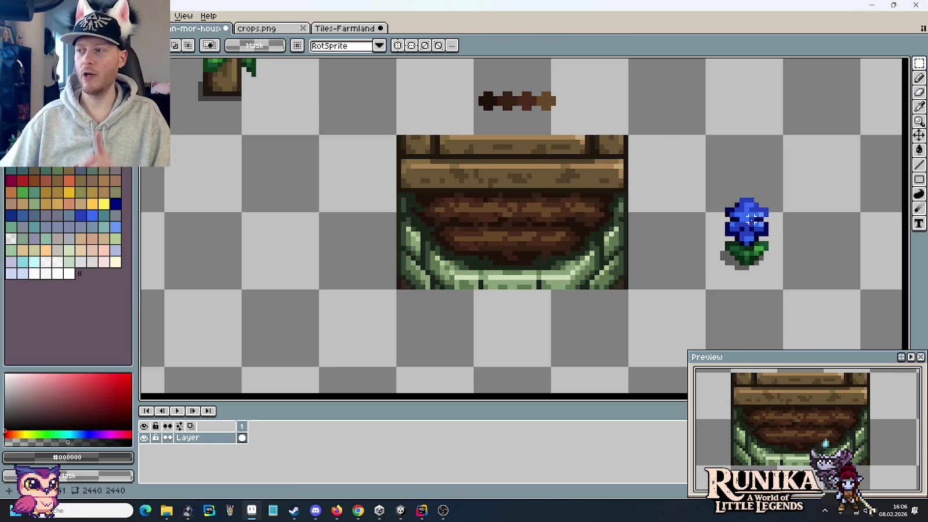
Copy the wooden planter tile and drop the duplicate directly below the original
{"action": "scroll", "coordinate": [748, 217], "scroll_direction": "down", "scroll_amount": 1}
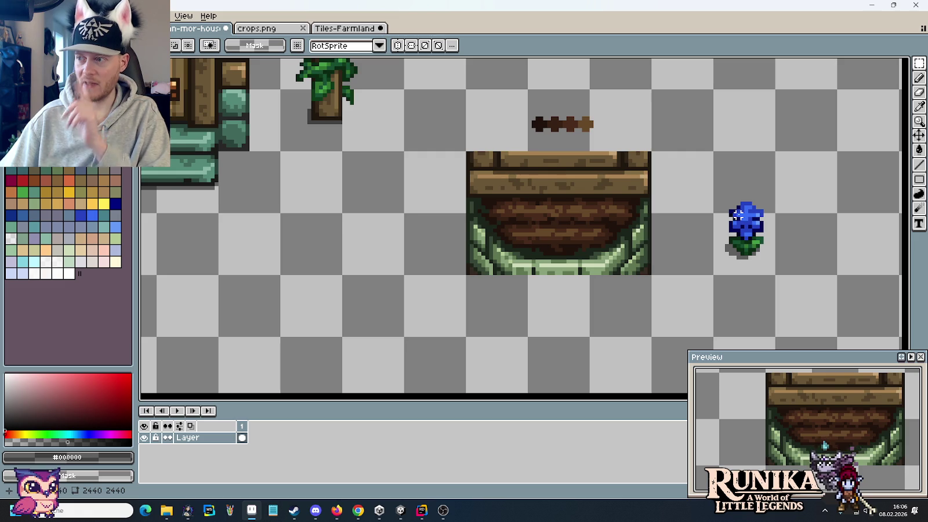
{"action": "scroll", "coordinate": [734, 213], "scroll_direction": "down", "scroll_amount": 2}
{"action": "left_click_drag", "start_coordinate": [684, 238], "coordinate": [599, 183]}
{"action": "left_click_drag", "start_coordinate": [635, 210], "coordinate": [635, 302]}
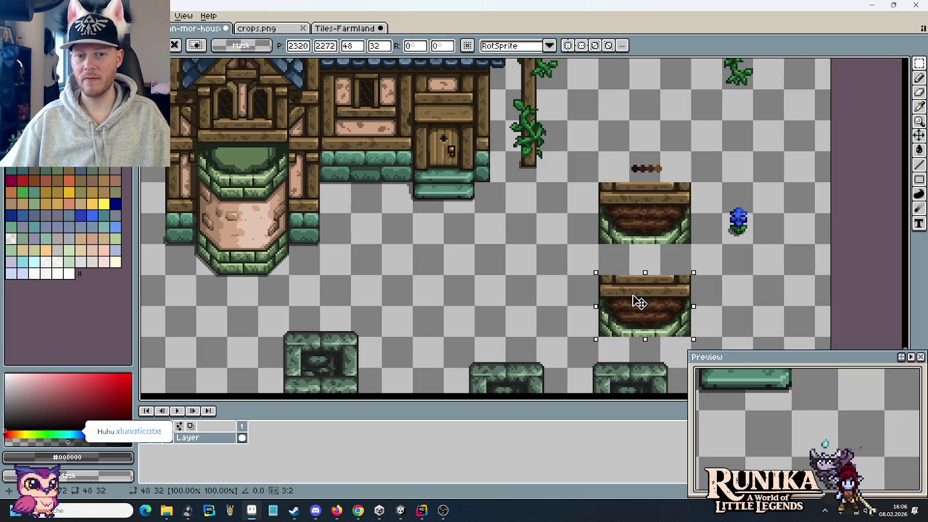
{"action": "left_click", "coordinate": [744, 291]}
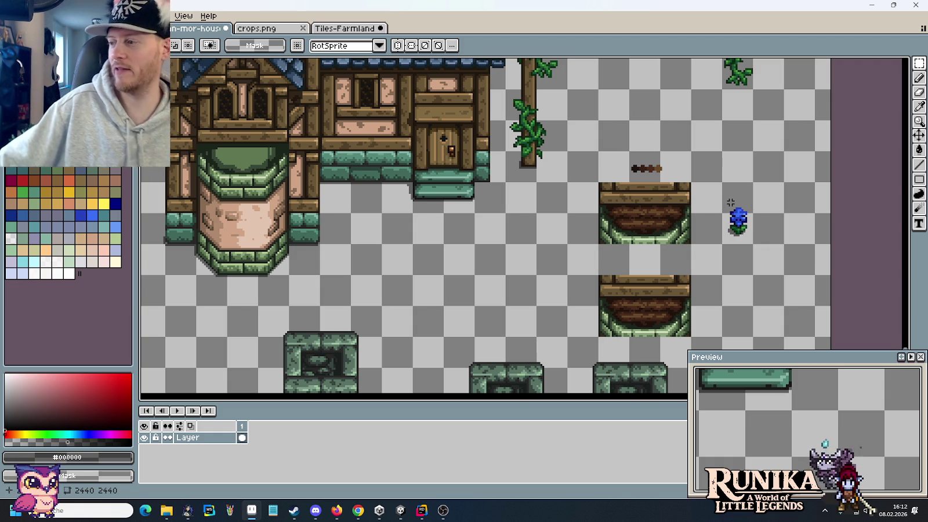
Pan over the village houses in Aseprite, then switch to Chrome's programming learning mountain image results
{"action": "scroll", "coordinate": [708, 202], "scroll_direction": "down", "scroll_amount": 2}
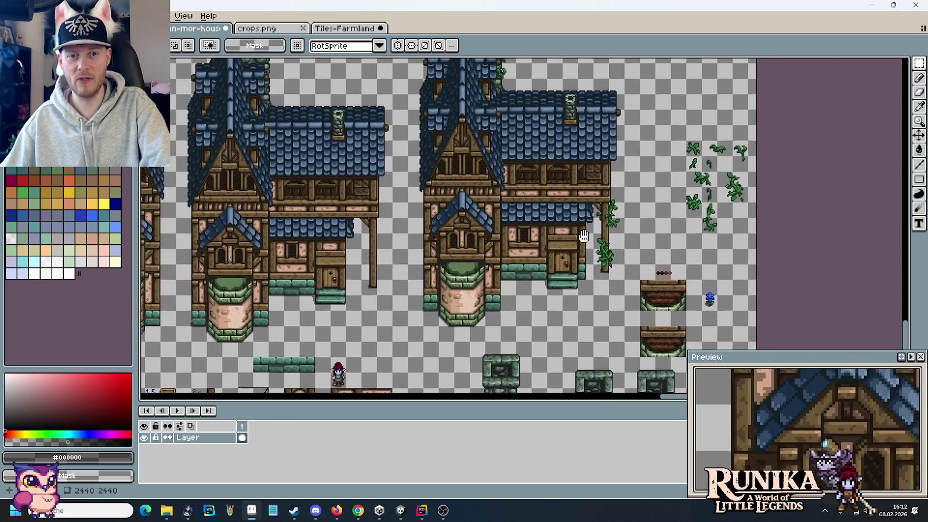
{"action": "left_click_drag", "start_coordinate": [599, 207], "coordinate": [579, 271]}
{"action": "scroll", "coordinate": [578, 271], "scroll_direction": "up", "scroll_amount": 1}
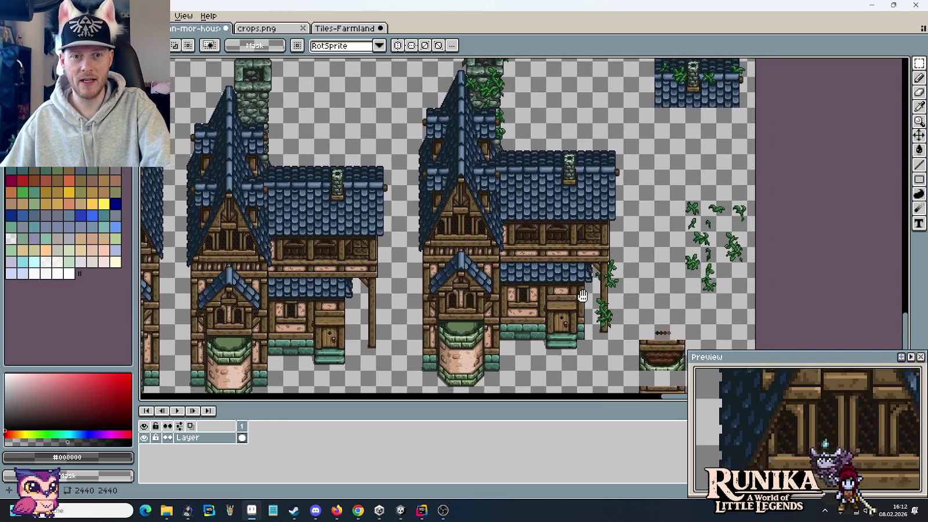
{"action": "scroll", "coordinate": [585, 203], "scroll_direction": "up", "scroll_amount": 1}
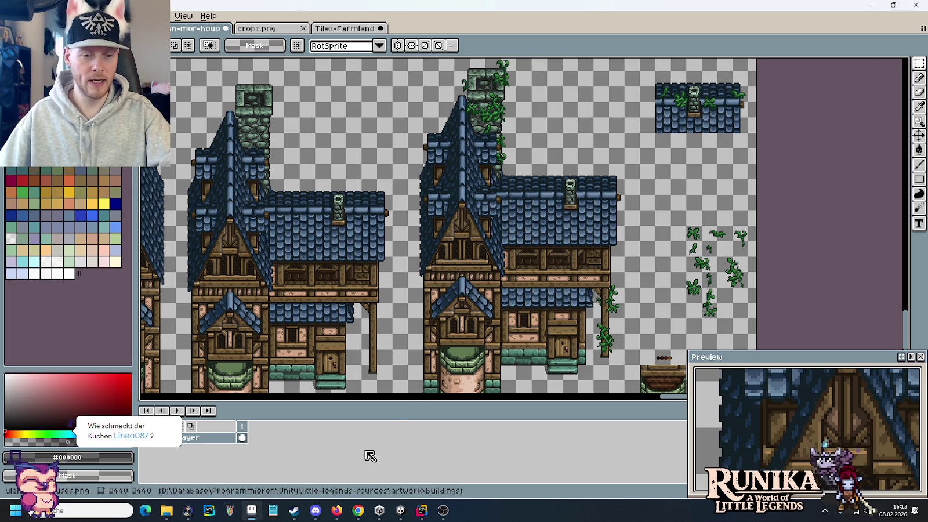
{"action": "left_click", "coordinate": [358, 510]}
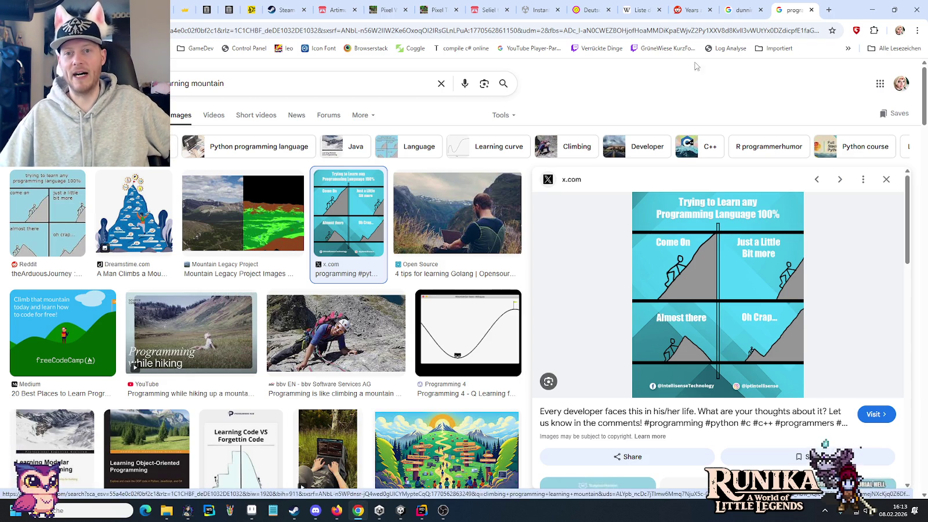
Close the programming learning mountain and Dunning-Kruger tabs, leaving the r/PixelArt house post
{"action": "left_click", "coordinate": [812, 10]}
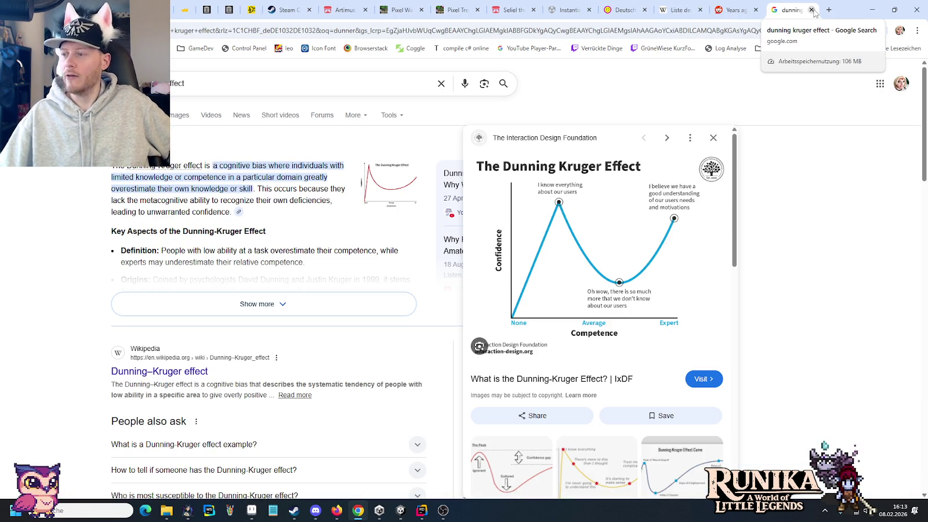
{"action": "left_click", "coordinate": [811, 10]}
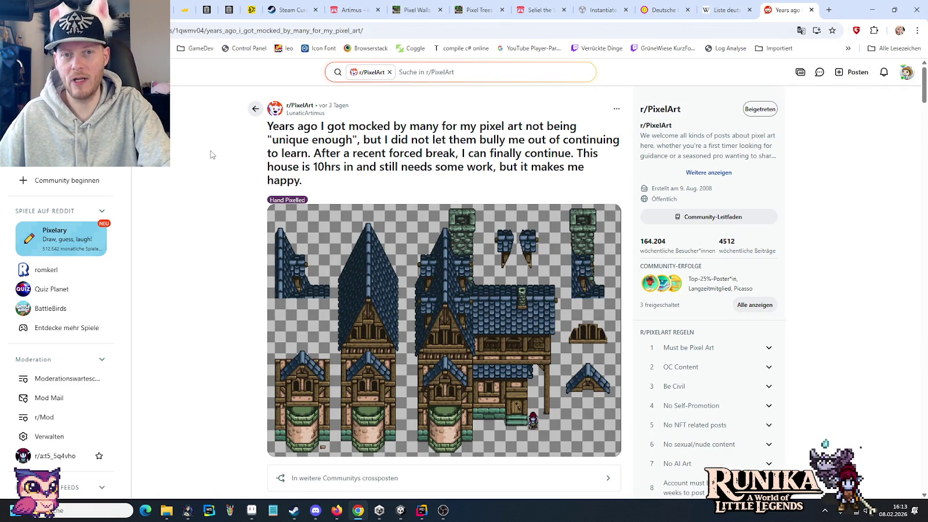
{"action": "left_click_drag", "start_coordinate": [276, 123], "coordinate": [495, 144]}
{"action": "left_click", "coordinate": [496, 145]}
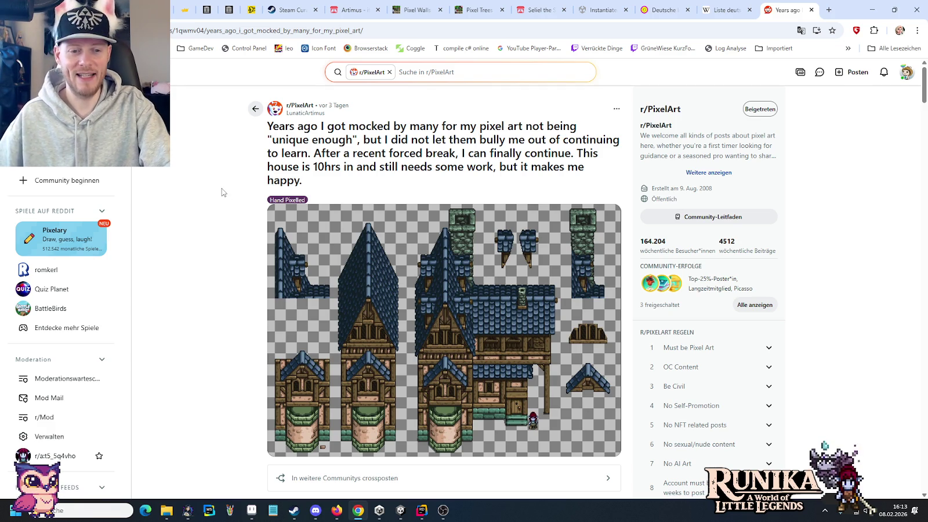
Read through the r/PixelArt post's comments, scroll back to the top, and open a new tab
{"action": "scroll", "coordinate": [224, 192], "scroll_direction": "down", "scroll_amount": 3}
{"action": "scroll", "coordinate": [221, 191], "scroll_direction": "down", "scroll_amount": 2}
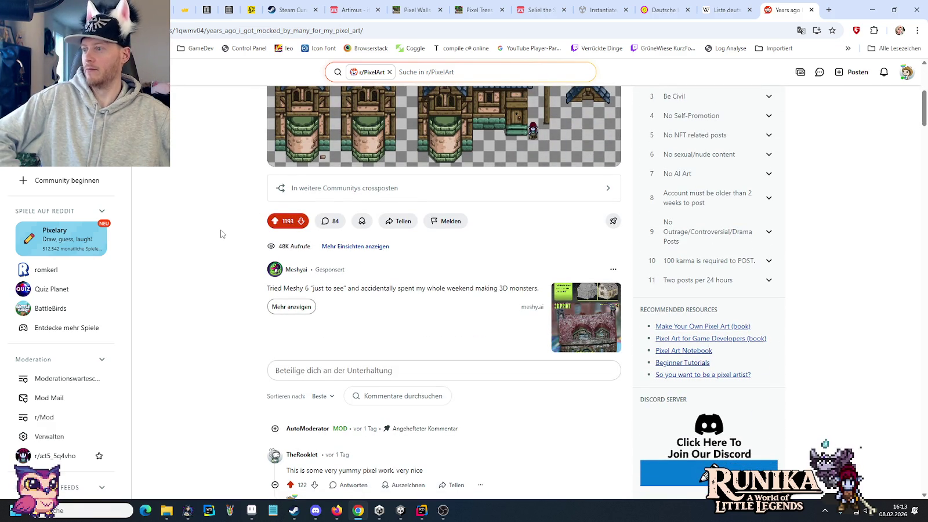
{"action": "scroll", "coordinate": [221, 234], "scroll_direction": "down", "scroll_amount": 5}
{"action": "scroll", "coordinate": [221, 233], "scroll_direction": "down", "scroll_amount": 2}
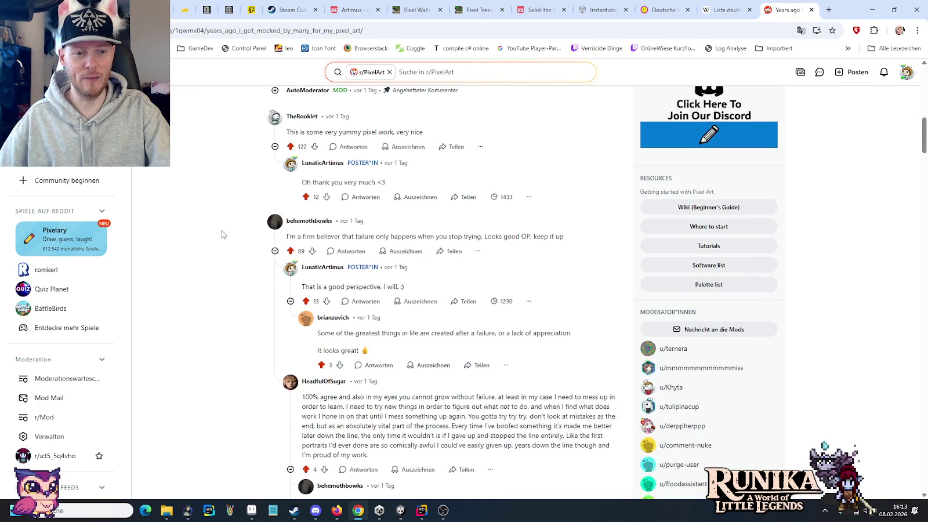
{"action": "scroll", "coordinate": [221, 233], "scroll_direction": "down", "scroll_amount": 3}
{"action": "scroll", "coordinate": [222, 233], "scroll_direction": "down", "scroll_amount": 5}
{"action": "scroll", "coordinate": [222, 232], "scroll_direction": "down", "scroll_amount": 2}
{"action": "scroll", "coordinate": [222, 232], "scroll_direction": "down", "scroll_amount": 3}
{"action": "scroll", "coordinate": [222, 232], "scroll_direction": "down", "scroll_amount": 4}
{"action": "scroll", "coordinate": [222, 232], "scroll_direction": "down", "scroll_amount": 3}
{"action": "scroll", "coordinate": [222, 232], "scroll_direction": "down", "scroll_amount": 3}
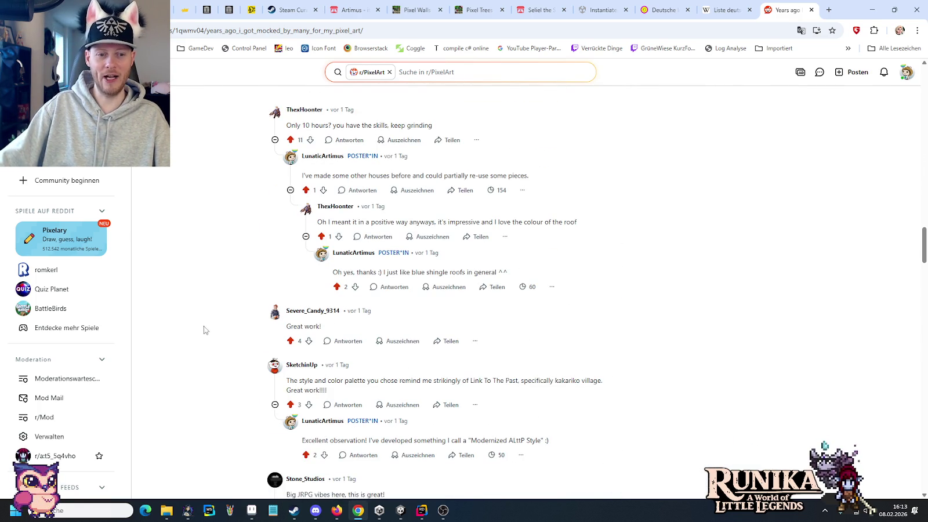
{"action": "scroll", "coordinate": [205, 330], "scroll_direction": "down", "scroll_amount": 5}
{"action": "scroll", "coordinate": [241, 261], "scroll_direction": "up", "scroll_amount": 2}
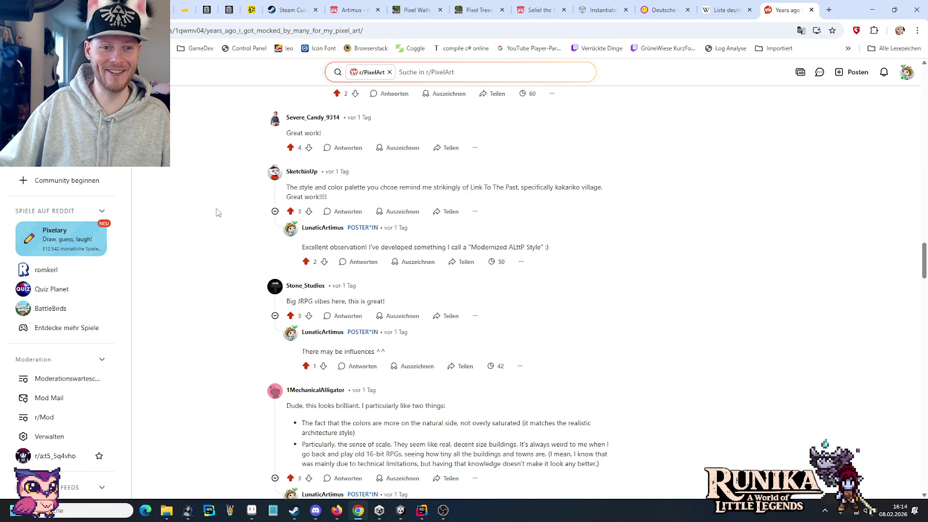
{"action": "scroll", "coordinate": [219, 203], "scroll_direction": "down", "scroll_amount": 1}
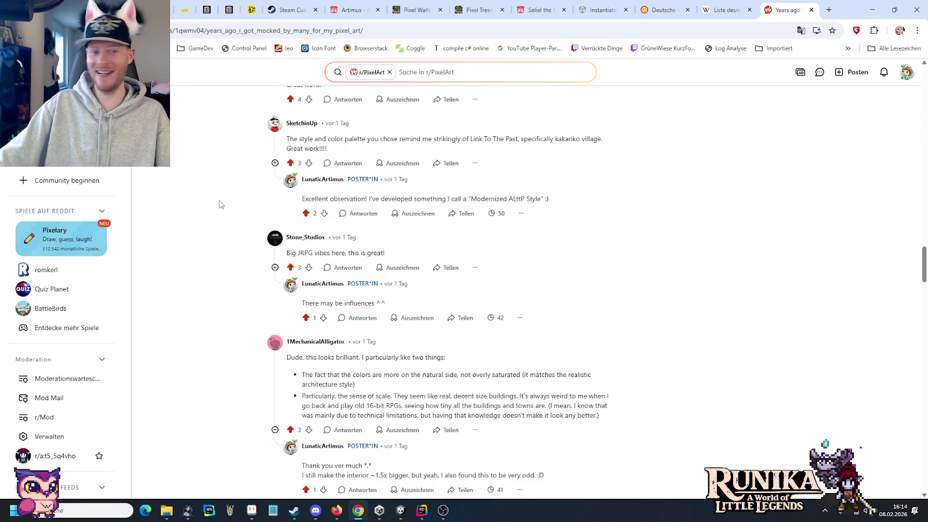
{"action": "scroll", "coordinate": [219, 205], "scroll_direction": "down", "scroll_amount": 2}
{"action": "scroll", "coordinate": [220, 204], "scroll_direction": "down", "scroll_amount": 2}
{"action": "scroll", "coordinate": [222, 204], "scroll_direction": "down", "scroll_amount": 5}
{"action": "scroll", "coordinate": [223, 204], "scroll_direction": "down", "scroll_amount": 4}
{"action": "scroll", "coordinate": [223, 204], "scroll_direction": "down", "scroll_amount": 5}
{"action": "scroll", "coordinate": [224, 204], "scroll_direction": "down", "scroll_amount": 2}
{"action": "scroll", "coordinate": [226, 205], "scroll_direction": "down", "scroll_amount": 3}
{"action": "scroll", "coordinate": [226, 205], "scroll_direction": "down", "scroll_amount": 3}
{"action": "scroll", "coordinate": [225, 205], "scroll_direction": "down", "scroll_amount": 5}
{"action": "scroll", "coordinate": [225, 205], "scroll_direction": "down", "scroll_amount": 5}
{"action": "scroll", "coordinate": [225, 204], "scroll_direction": "down", "scroll_amount": 4}
{"action": "scroll", "coordinate": [225, 204], "scroll_direction": "up", "scroll_amount": 3}
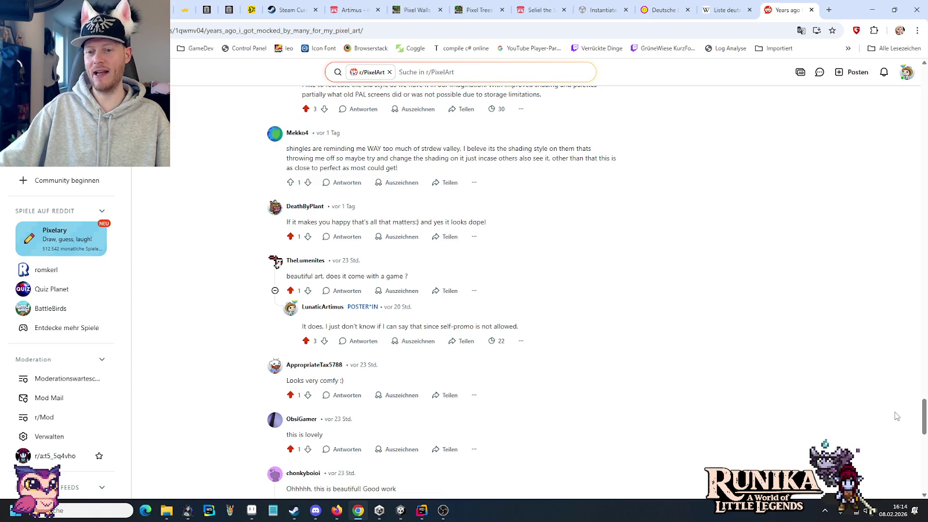
{"action": "left_click_drag", "start_coordinate": [922, 422], "coordinate": [897, 103]}
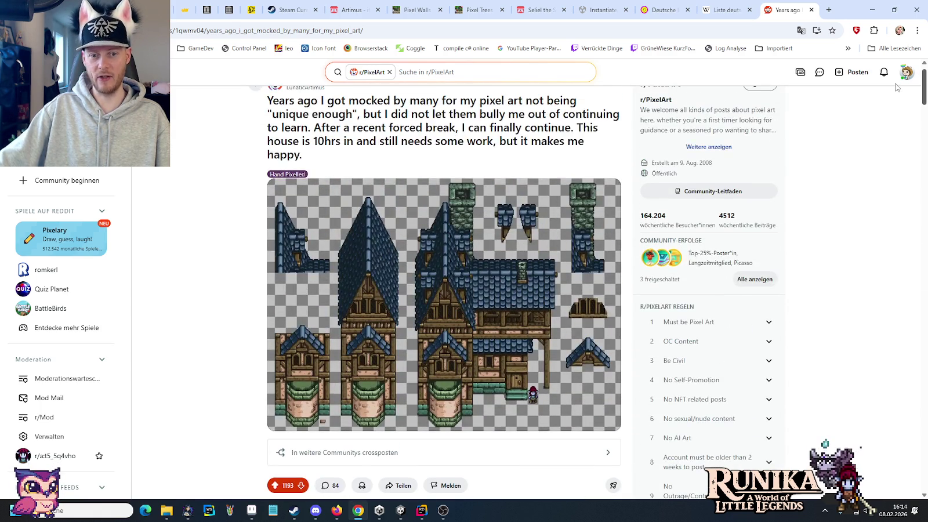
{"action": "left_click", "coordinate": [829, 10]}
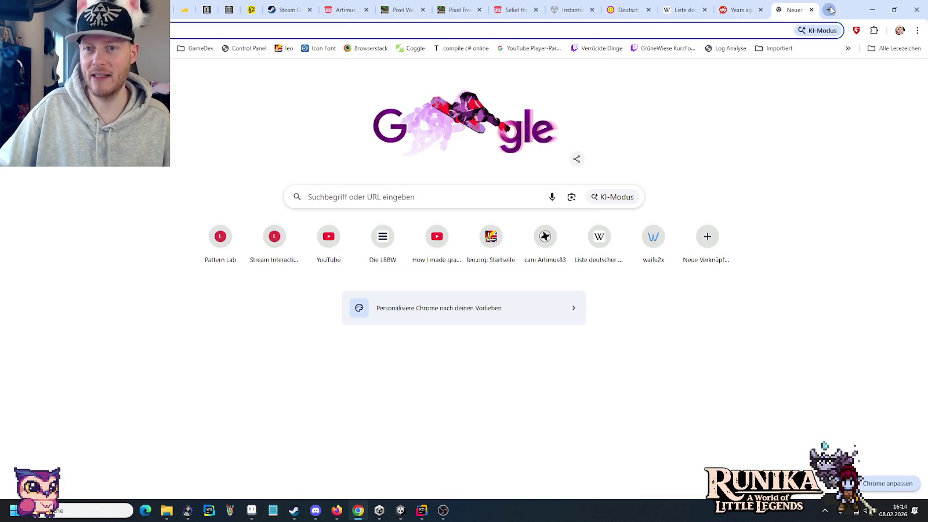
Search Google Images for Stardew Valley and preview the large Instant-Gaming cover image
{"action": "type", "text": "star"}
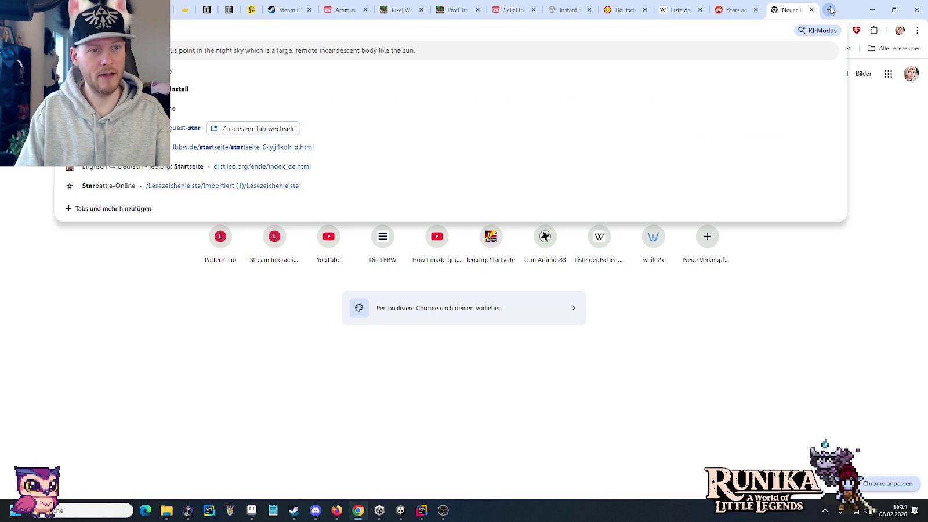
{"action": "type", "text": "dew vall"}
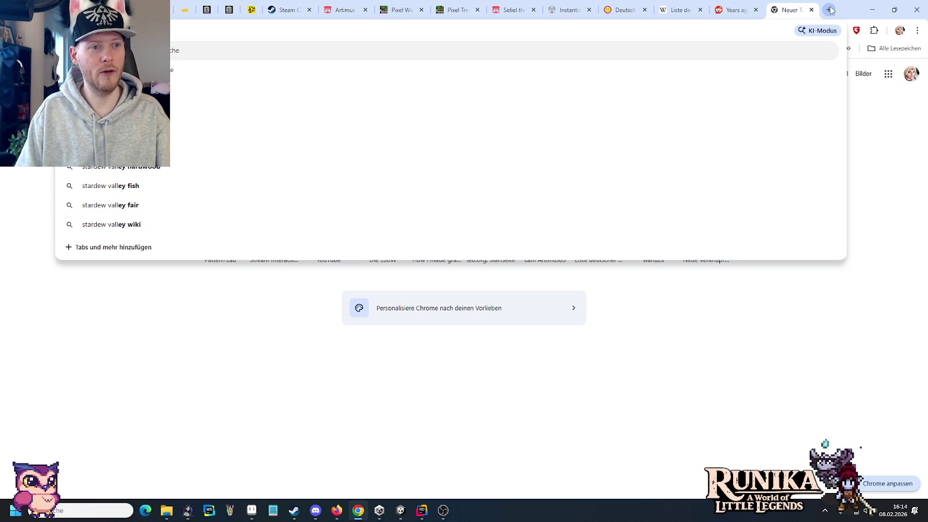
{"action": "key", "text": "Return"}
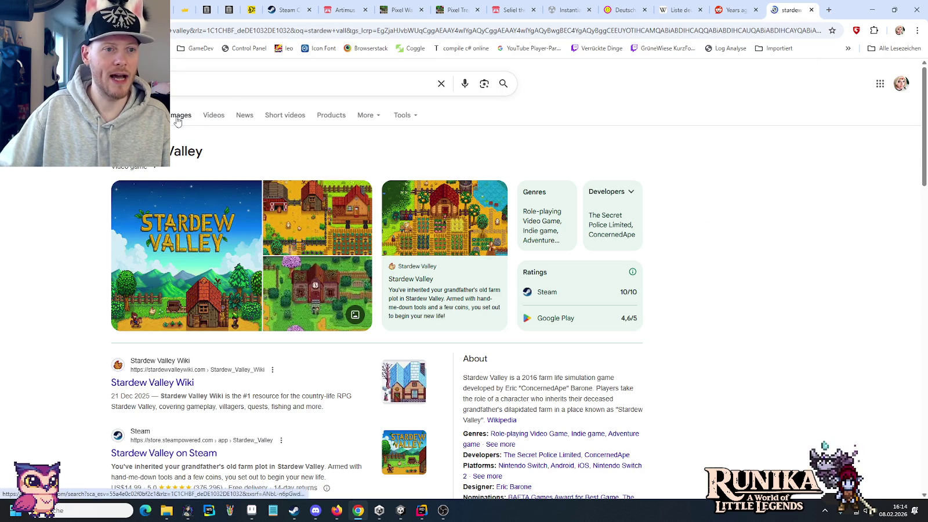
{"action": "left_click", "coordinate": [182, 120]}
{"action": "left_click", "coordinate": [443, 214]}
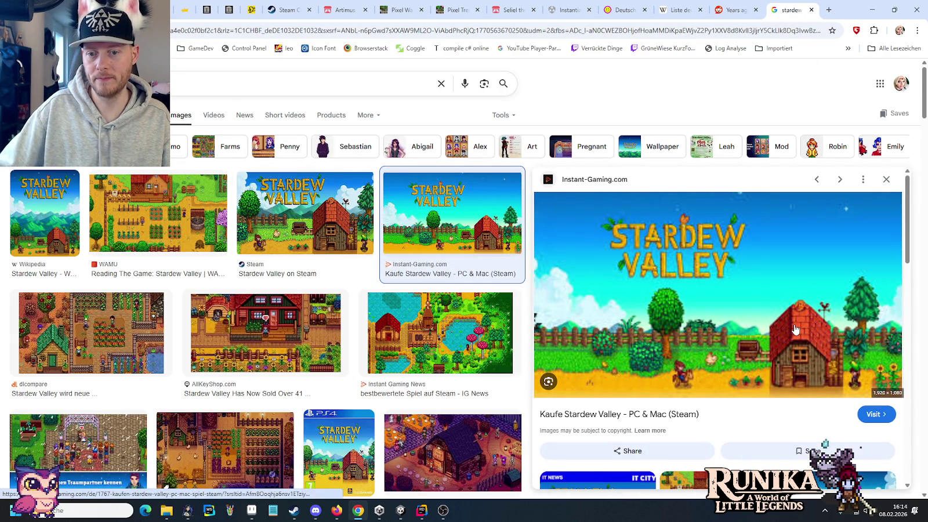
Copy the Stardew Valley image and paste it onto the Paint canvas
{"action": "right_click", "coordinate": [773, 318]}
{"action": "left_click", "coordinate": [803, 259]}
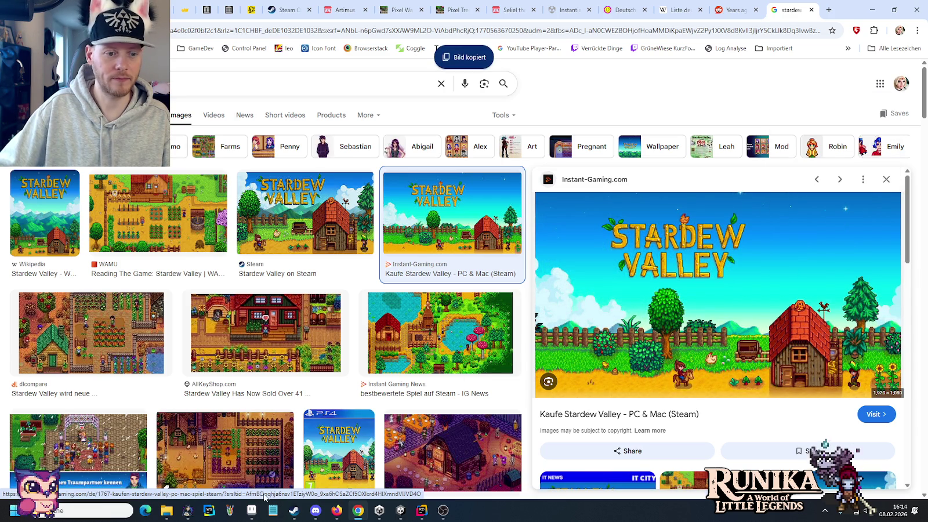
{"action": "left_click", "coordinate": [230, 510]}
{"action": "key", "text": "ctrl+v"}
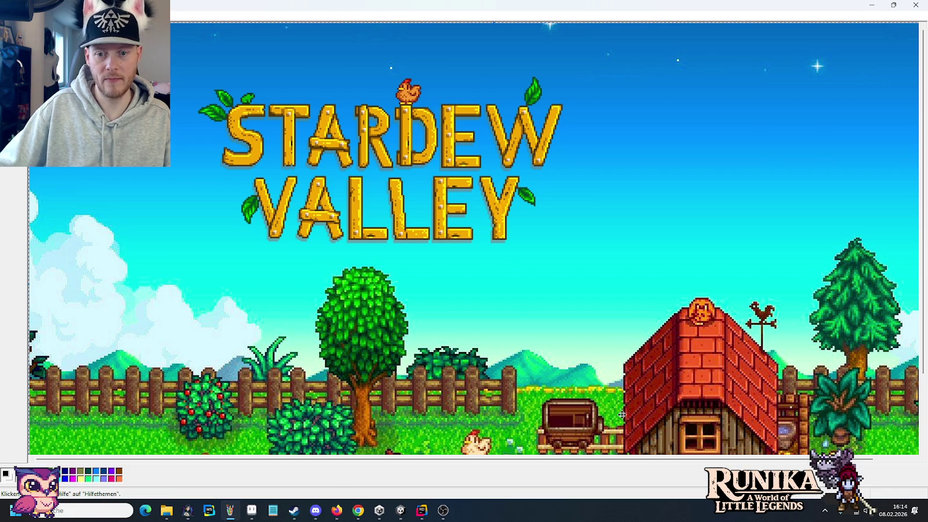
Move the pasted Stardew Valley picture up-left to show its farm scene, then return to Aseprite
{"action": "left_click_drag", "start_coordinate": [618, 416], "coordinate": [538, 313]}
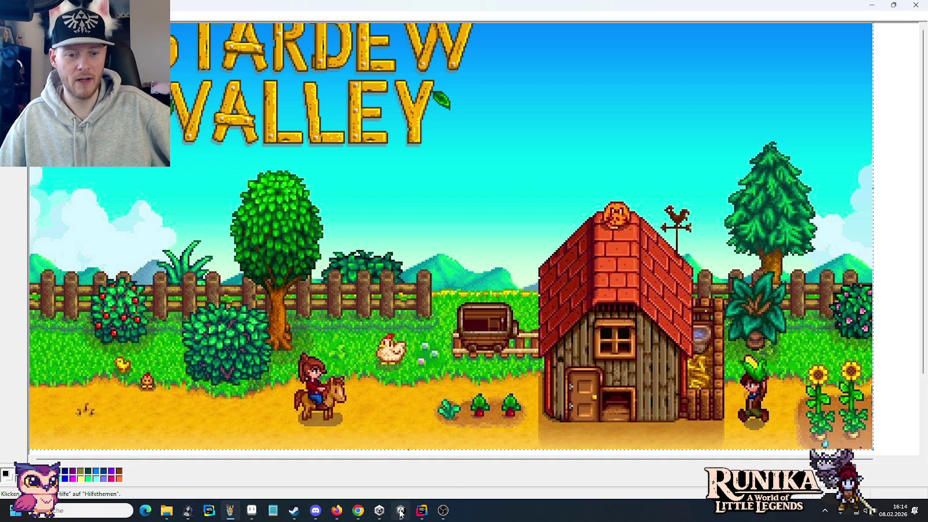
{"action": "left_click", "coordinate": [251, 510]}
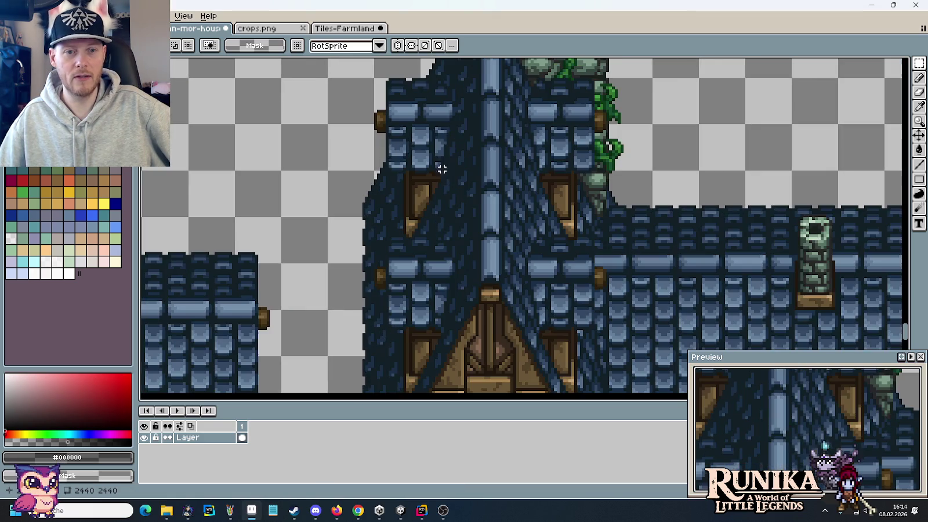
Zoom into the roof in Aseprite, draw a white vertical test line, and undo it
{"action": "scroll", "coordinate": [434, 232], "scroll_direction": "right", "scroll_amount": 1}
{"action": "scroll", "coordinate": [435, 229], "scroll_direction": "down", "scroll_amount": 1}
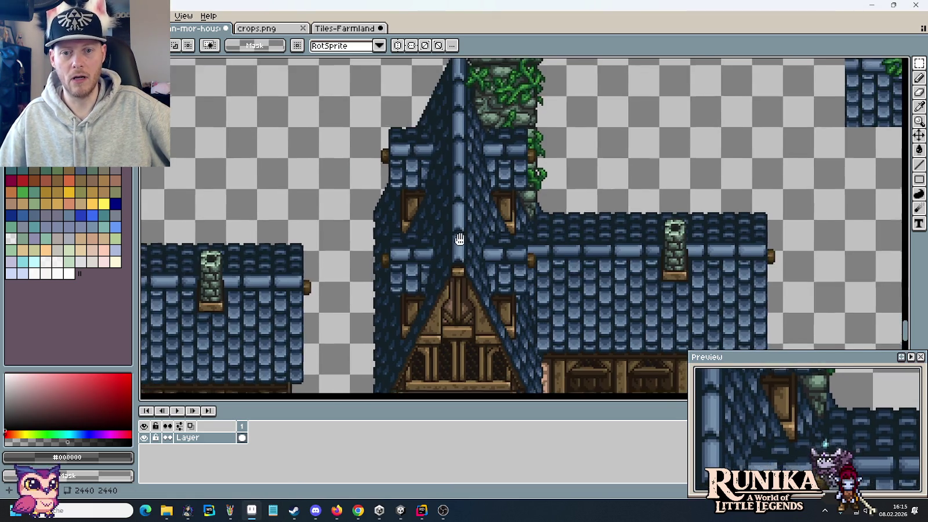
{"action": "scroll", "coordinate": [436, 228], "scroll_direction": "down", "scroll_amount": 1}
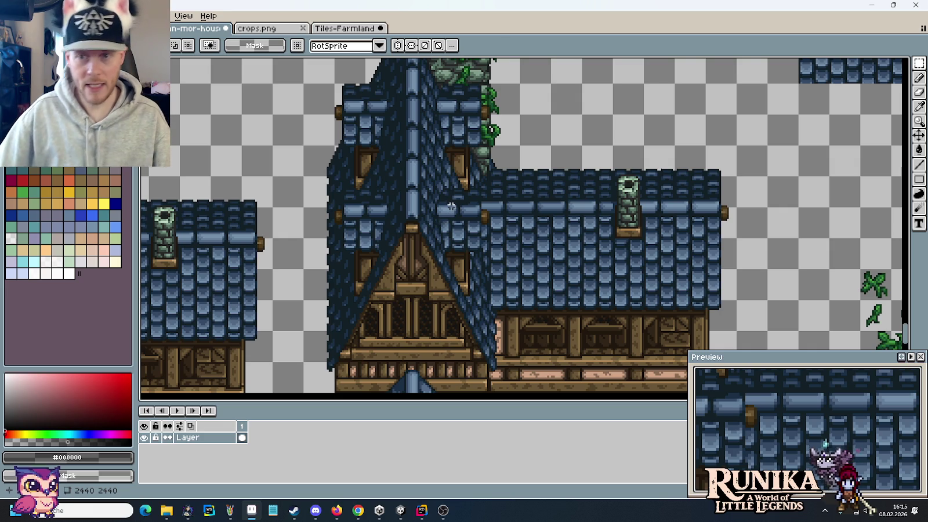
{"action": "scroll", "coordinate": [389, 155], "scroll_direction": "up", "scroll_amount": 2}
{"action": "scroll", "coordinate": [399, 156], "scroll_direction": "up", "scroll_amount": 1}
{"action": "scroll", "coordinate": [400, 145], "scroll_direction": "up", "scroll_amount": 2}
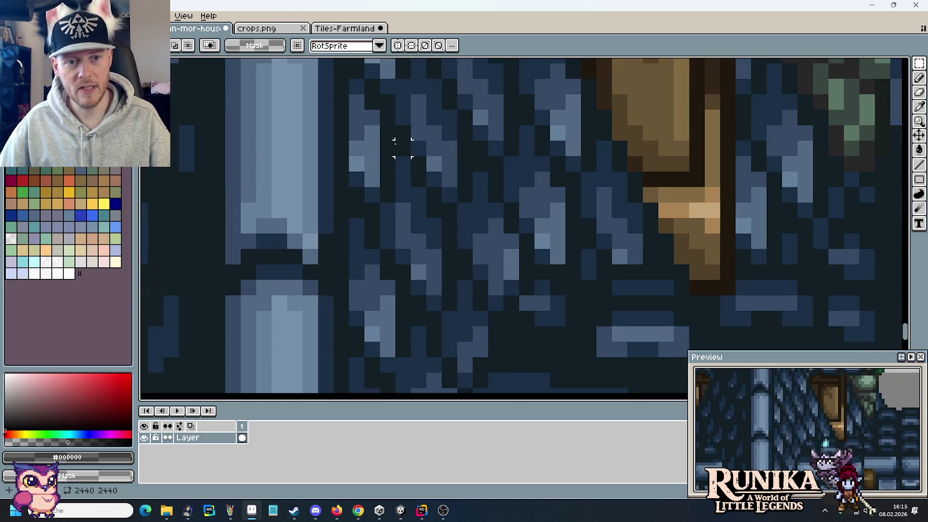
{"action": "left_click_drag", "start_coordinate": [387, 133], "coordinate": [387, 241]}
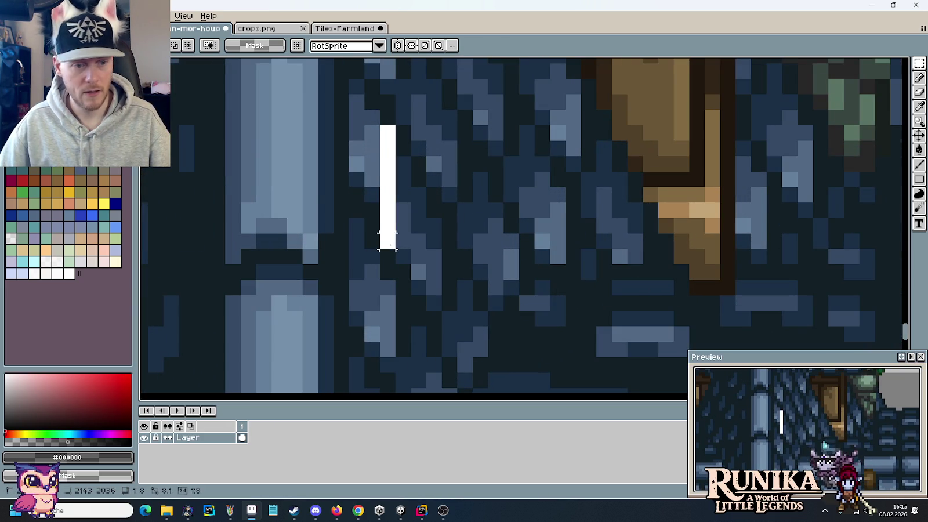
{"action": "key", "text": "ctrl+z"}
Compare the whole roof with the Stardew Valley reference, then close Paint without saving
{"action": "key", "text": "alt+Tab"}
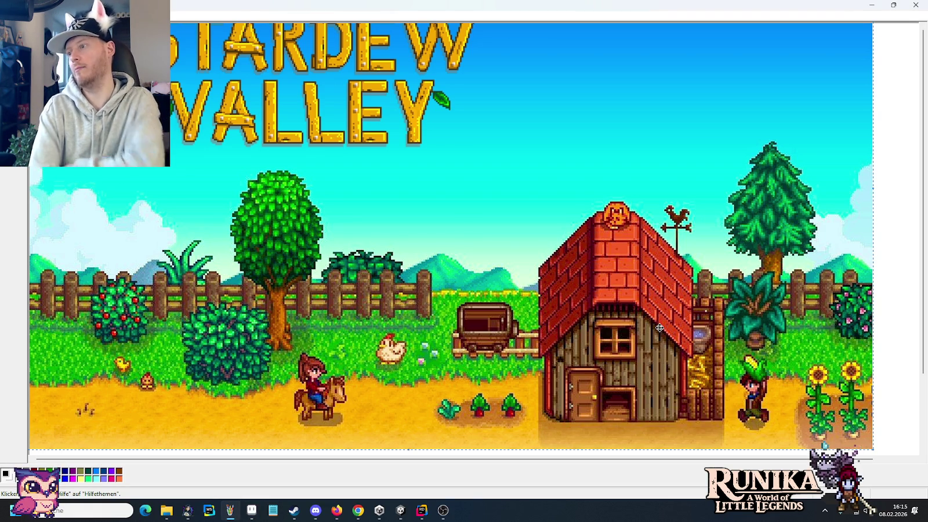
{"action": "key", "text": "alt+Tab"}
{"action": "scroll", "coordinate": [469, 251], "scroll_direction": "down", "scroll_amount": 2}
{"action": "scroll", "coordinate": [469, 251], "scroll_direction": "down", "scroll_amount": 2}
{"action": "scroll", "coordinate": [492, 270], "scroll_direction": "down", "scroll_amount": 2}
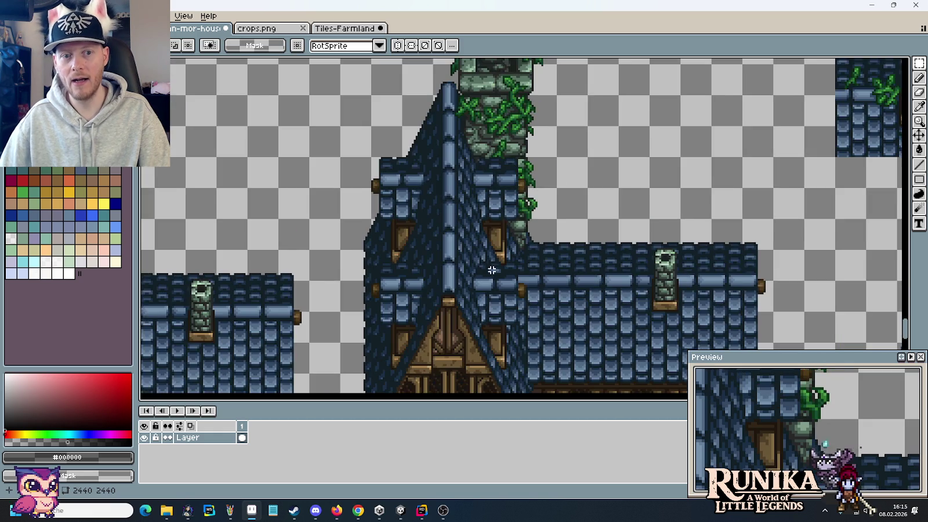
{"action": "left_click_drag", "start_coordinate": [510, 300], "coordinate": [457, 207]}
{"action": "key", "text": "alt+Tab"}
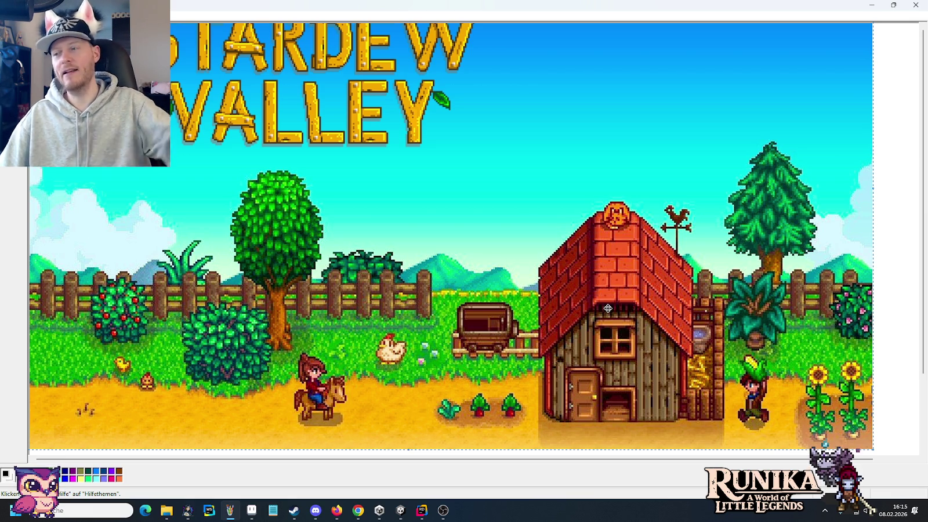
{"action": "left_click", "coordinate": [916, 5]}
{"action": "key", "text": "Tab"}
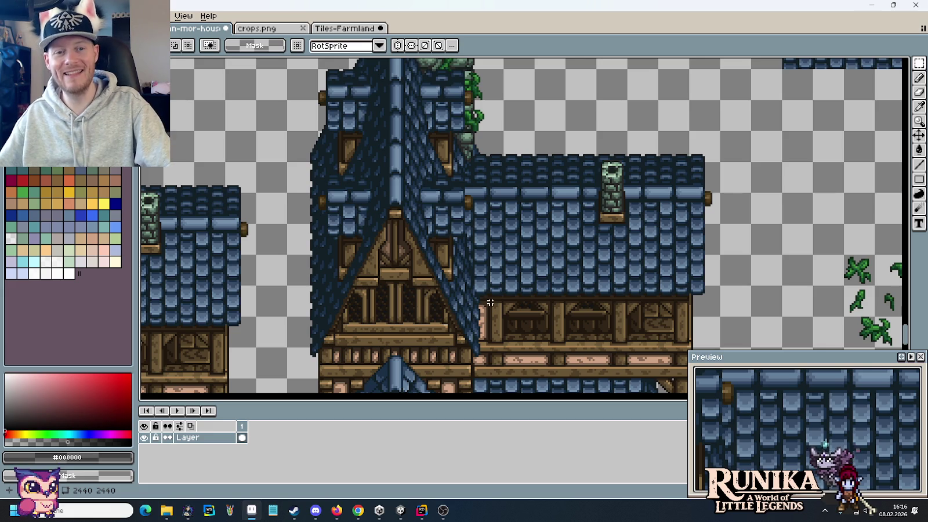
Scroll the Aseprite canvas over both blue-roofed timber houses, then bring up the Unity editor
{"action": "scroll", "coordinate": [498, 303], "scroll_direction": "down", "scroll_amount": 2}
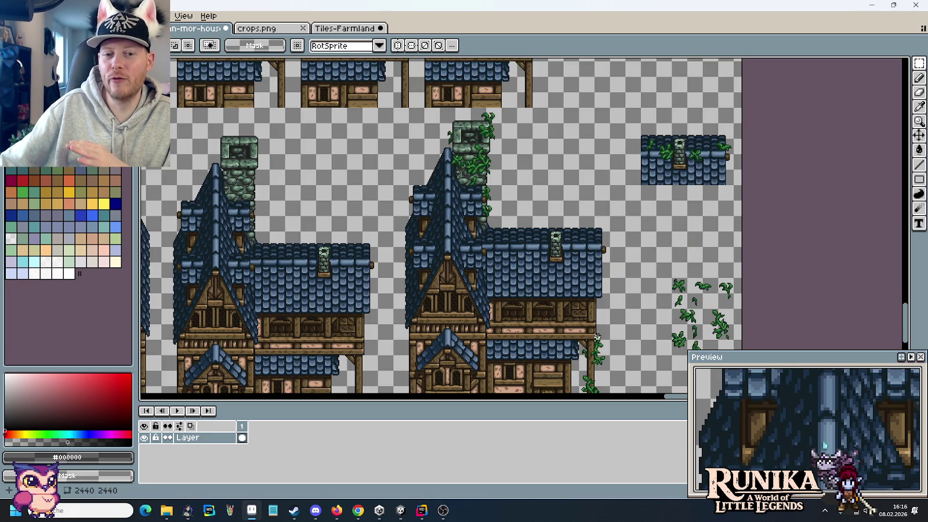
{"action": "scroll", "coordinate": [591, 284], "scroll_direction": "down", "scroll_amount": 2}
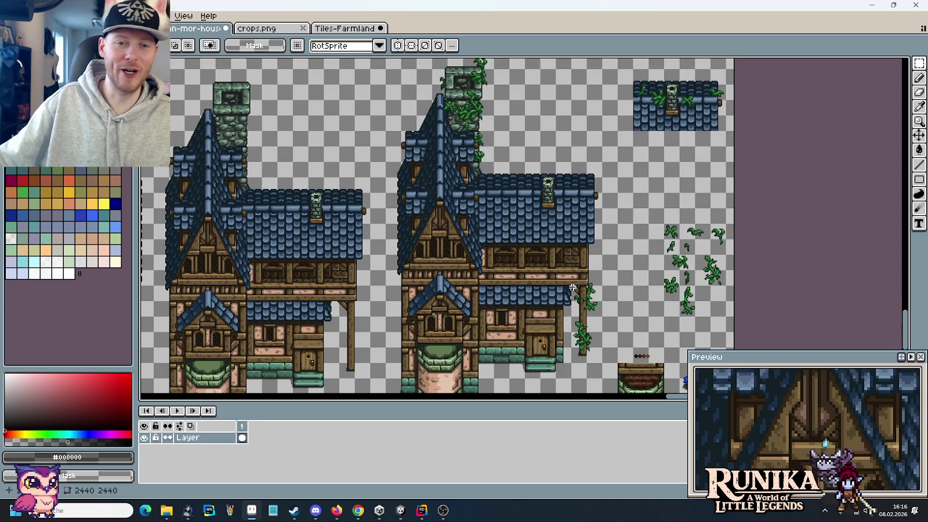
{"action": "scroll", "coordinate": [573, 267], "scroll_direction": "down", "scroll_amount": 1}
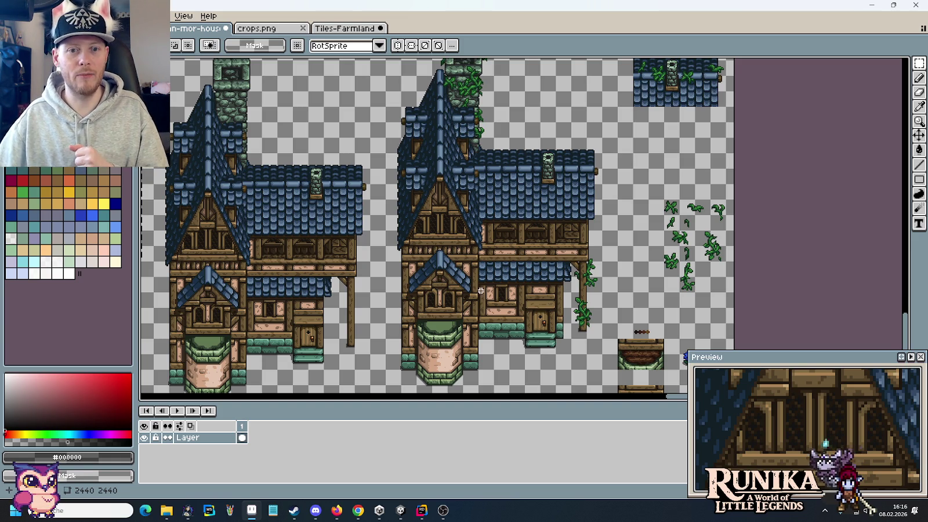
{"action": "left_click", "coordinate": [400, 510]}
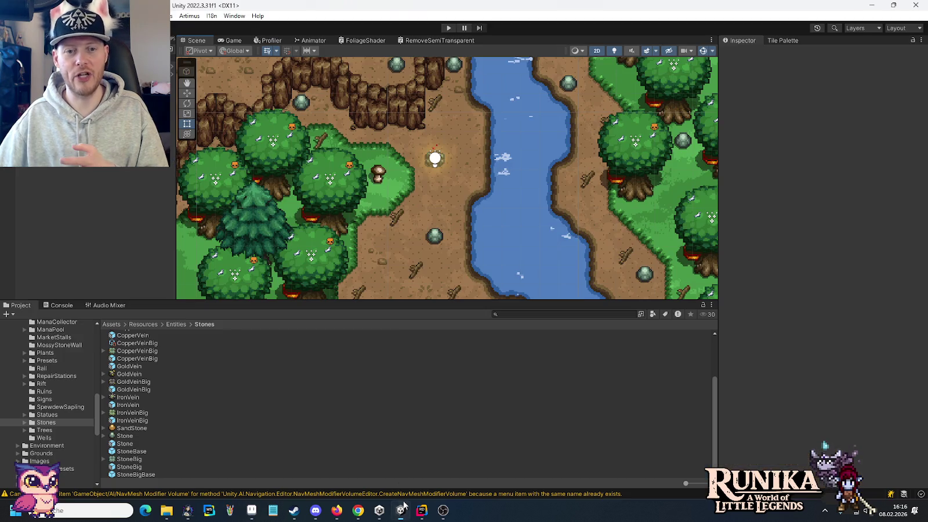
Pan the Scene view past the forest, river, cliffs and island, then select the Gate object
{"action": "left_click_drag", "start_coordinate": [413, 251], "coordinate": [405, 219]}
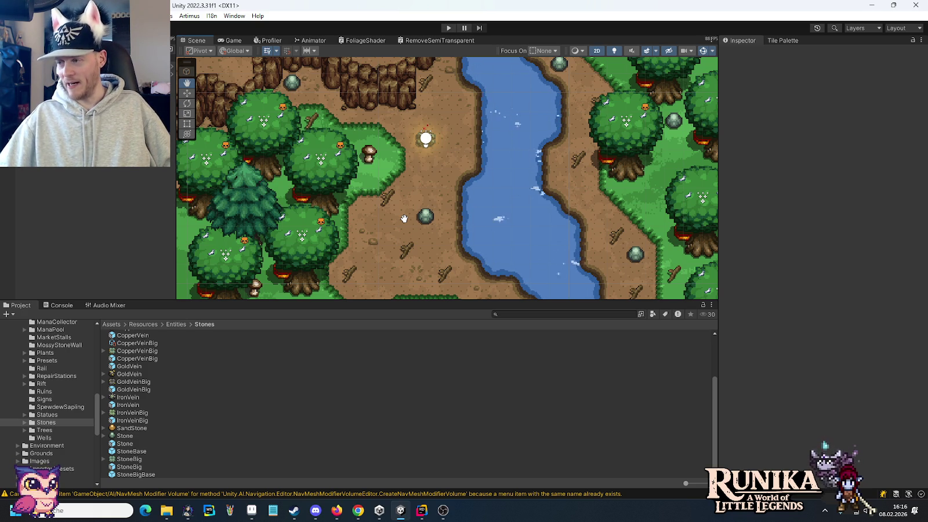
{"action": "mouse_move", "coordinate": [336, 111]}
{"action": "left_mouse_down"}
{"action": "mouse_move", "coordinate": [351, 152]}
{"action": "mouse_move", "coordinate": [396, 204]}
{"action": "mouse_move", "coordinate": [370, 198]}
{"action": "left_mouse_up"}
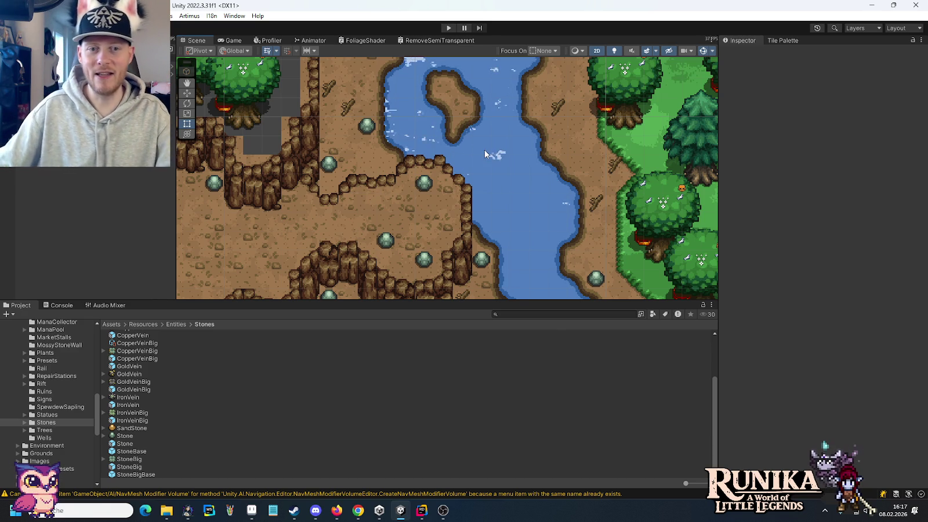
{"action": "left_click_drag", "start_coordinate": [489, 132], "coordinate": [437, 192]}
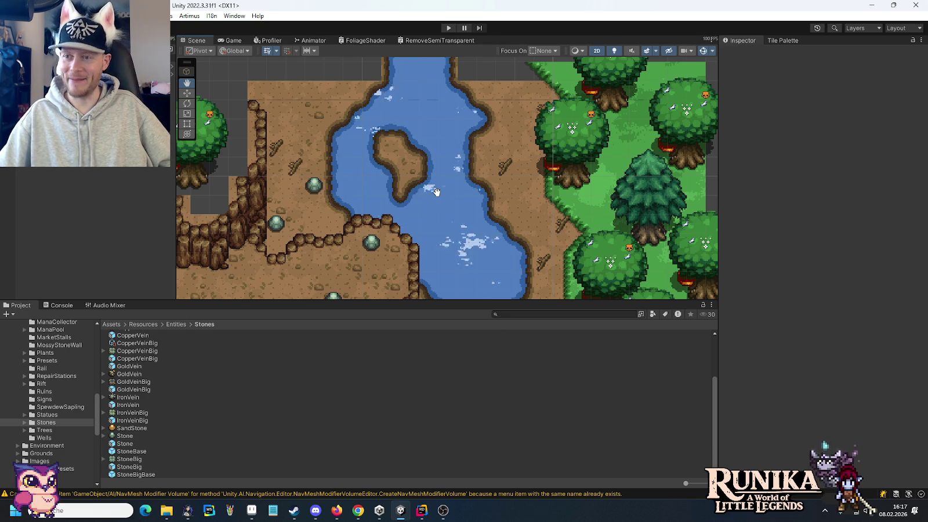
{"action": "mouse_move", "coordinate": [437, 191]}
{"action": "left_mouse_down"}
{"action": "mouse_move", "coordinate": [401, 198]}
{"action": "mouse_move", "coordinate": [430, 156]}
{"action": "mouse_move", "coordinate": [399, 105]}
{"action": "left_mouse_up"}
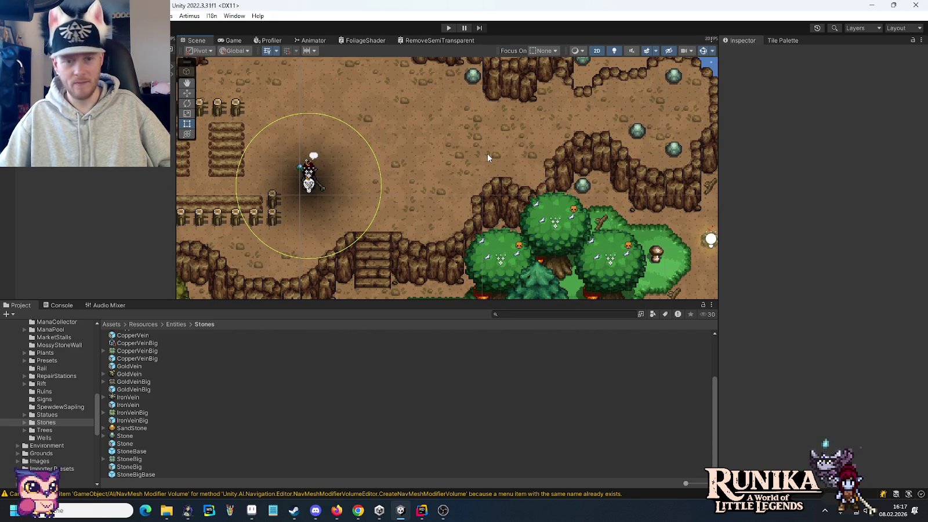
{"action": "mouse_move", "coordinate": [358, 252]}
{"action": "left_mouse_down"}
{"action": "mouse_move", "coordinate": [377, 218]}
{"action": "mouse_move", "coordinate": [494, 254]}
{"action": "left_mouse_up"}
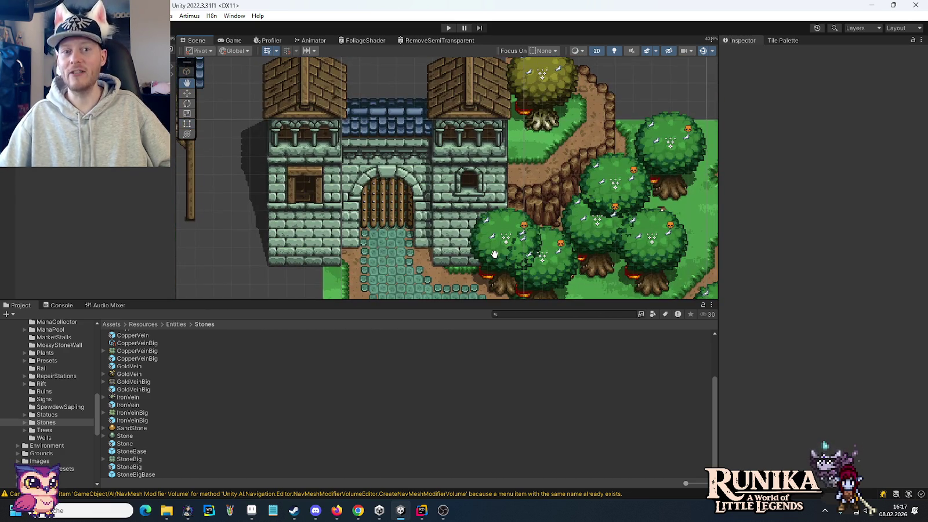
{"action": "left_click", "coordinate": [317, 254]}
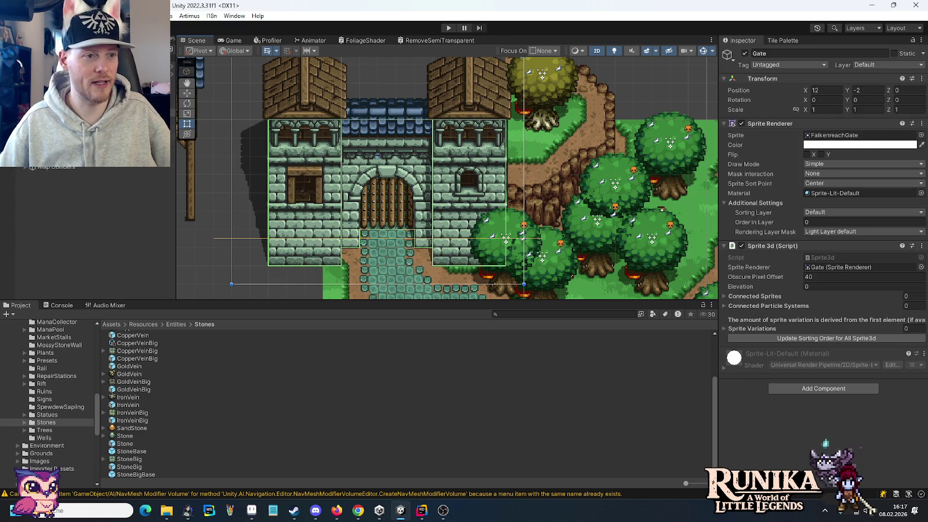
Enter 56 as the Gate's Sprite 3d Obscure Pixel Offset, then pan over the gate and forest
{"action": "left_click", "coordinate": [815, 279]}
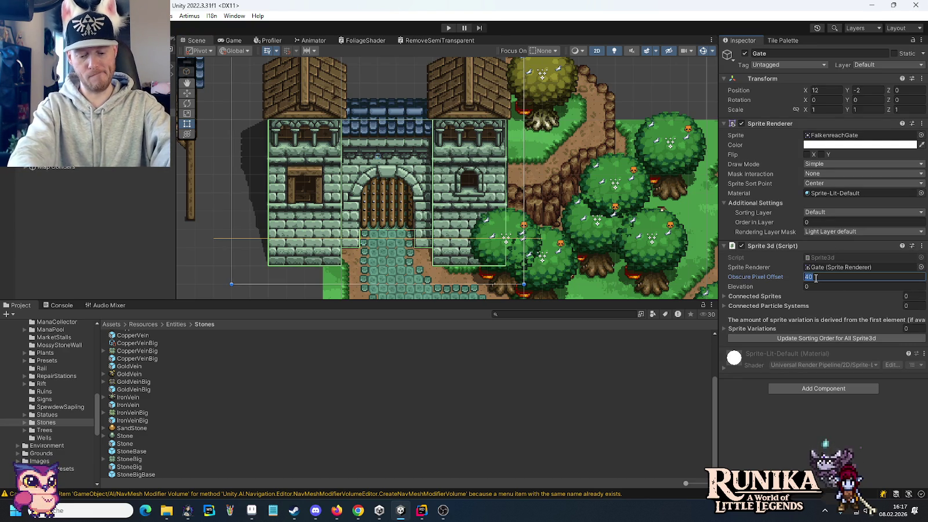
{"action": "type", "text": "48"}
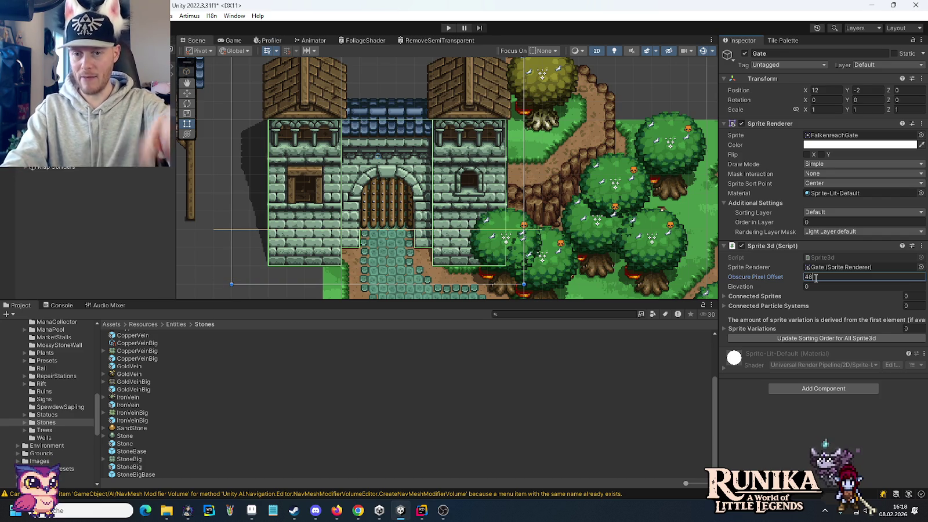
{"action": "key", "text": "BackSpace"}
{"action": "key", "text": "BackSpace"}
{"action": "type", "text": "56"}
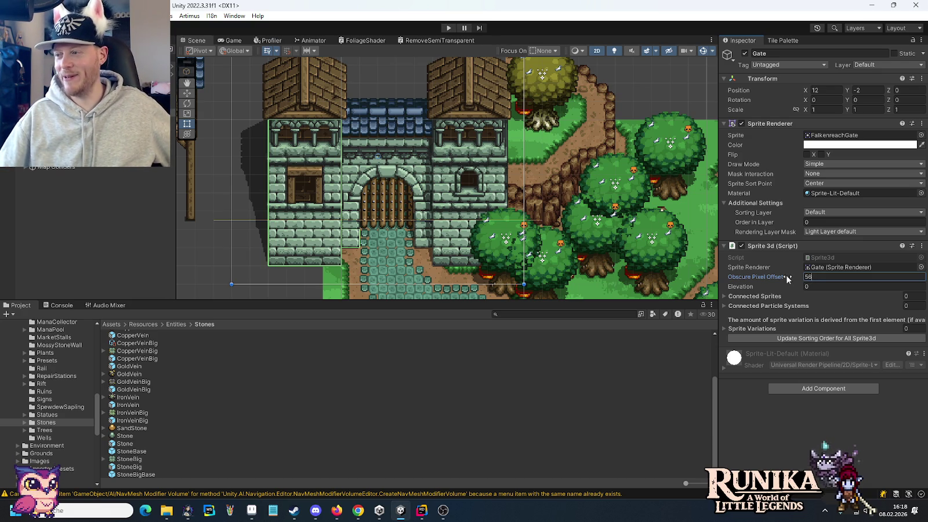
{"action": "mouse_move", "coordinate": [580, 254]}
{"action": "left_mouse_down"}
{"action": "mouse_move", "coordinate": [454, 128]}
{"action": "mouse_move", "coordinate": [453, 87]}
{"action": "left_mouse_up"}
{"action": "mouse_move", "coordinate": [463, 174]}
{"action": "left_mouse_down"}
{"action": "mouse_move", "coordinate": [295, 98]}
{"action": "mouse_move", "coordinate": [508, 172]}
{"action": "left_mouse_up"}
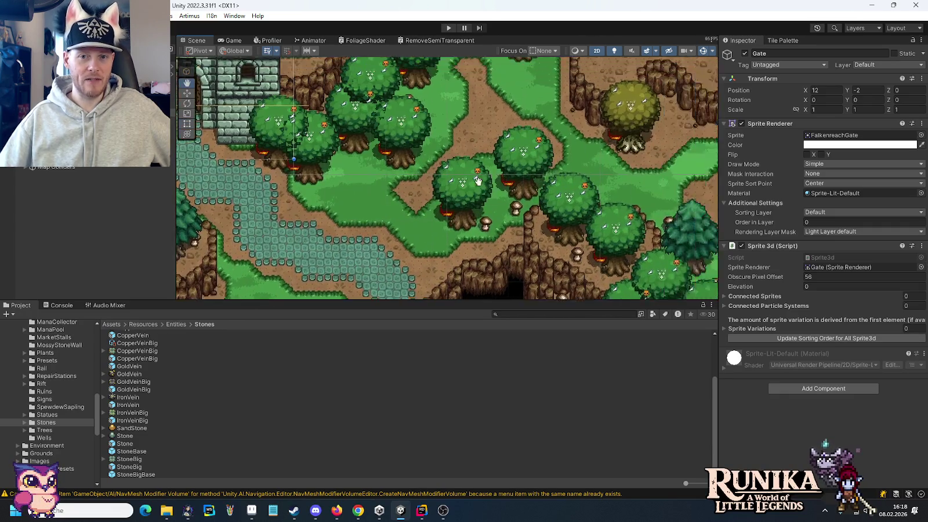
{"action": "mouse_move", "coordinate": [508, 171]}
{"action": "left_mouse_down"}
{"action": "mouse_move", "coordinate": [495, 171]}
{"action": "mouse_move", "coordinate": [522, 207]}
{"action": "left_mouse_up"}
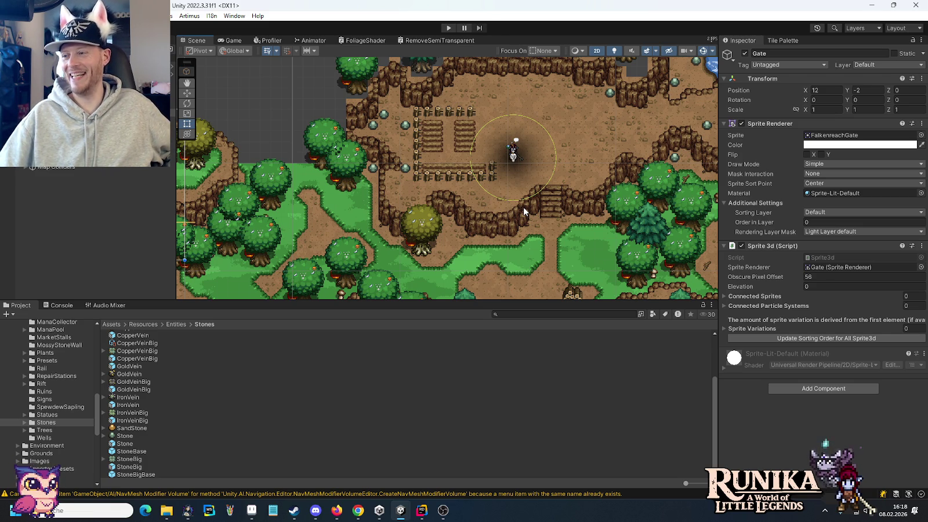
{"action": "left_click_drag", "start_coordinate": [523, 206], "coordinate": [404, 128]}
{"action": "mouse_move", "coordinate": [380, 209]}
{"action": "left_mouse_down"}
{"action": "mouse_move", "coordinate": [409, 147]}
{"action": "mouse_move", "coordinate": [398, 238]}
{"action": "left_mouse_up"}
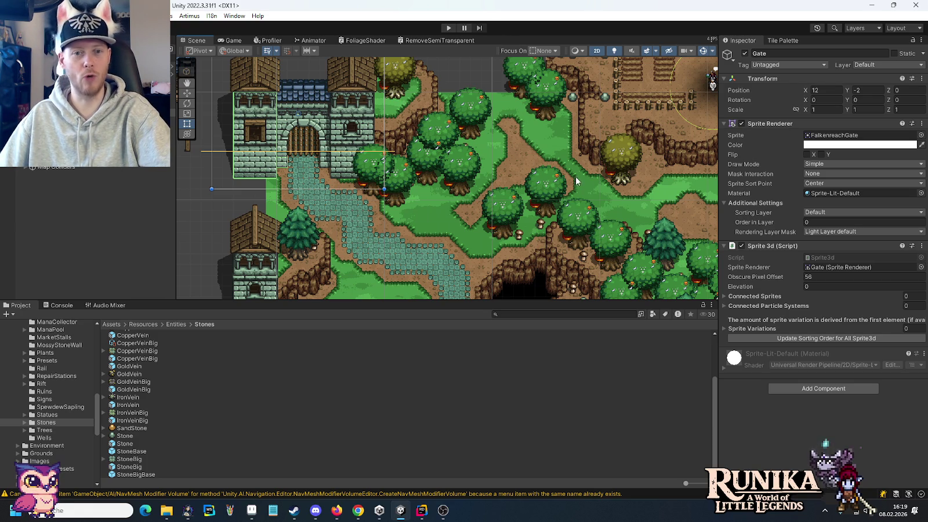
{"action": "key", "text": "Right"}
{"action": "key", "text": "Right"}
{"action": "key", "text": "Right"}
{"action": "key", "text": "Right"}
{"action": "key", "text": "Up"}
{"action": "key", "text": "Right"}
{"action": "key", "text": "Right"}
{"action": "key", "text": "Right"}
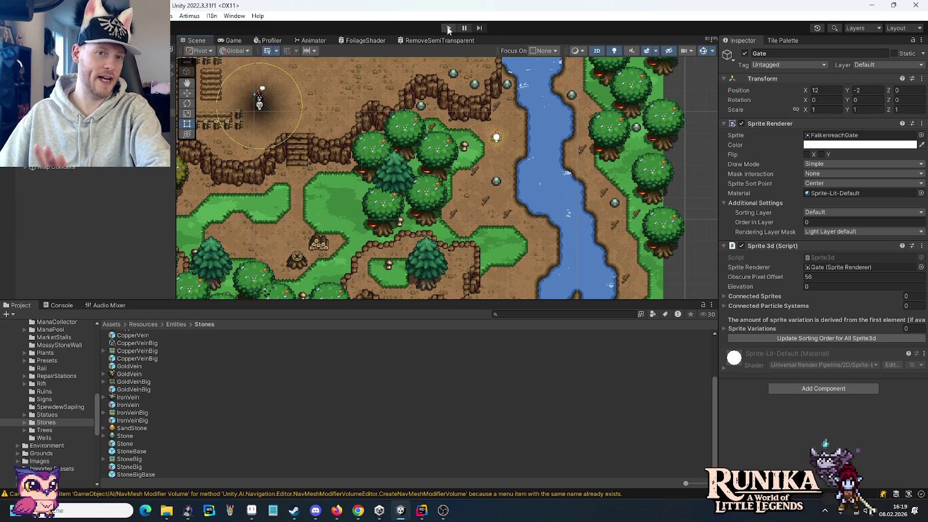
{"action": "left_click", "coordinate": [446, 27]}
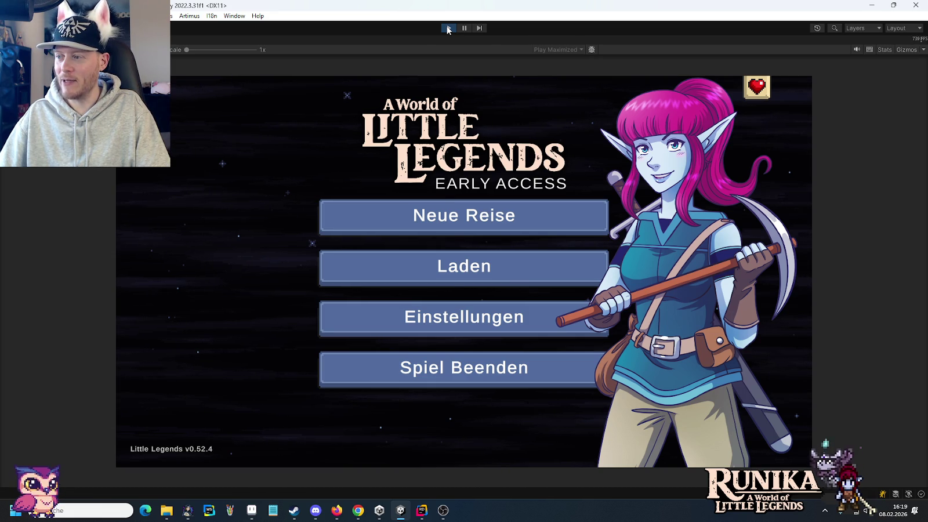
Load the first saved game from the Laden menu and dismiss the hint screen
{"action": "left_click", "coordinate": [412, 270]}
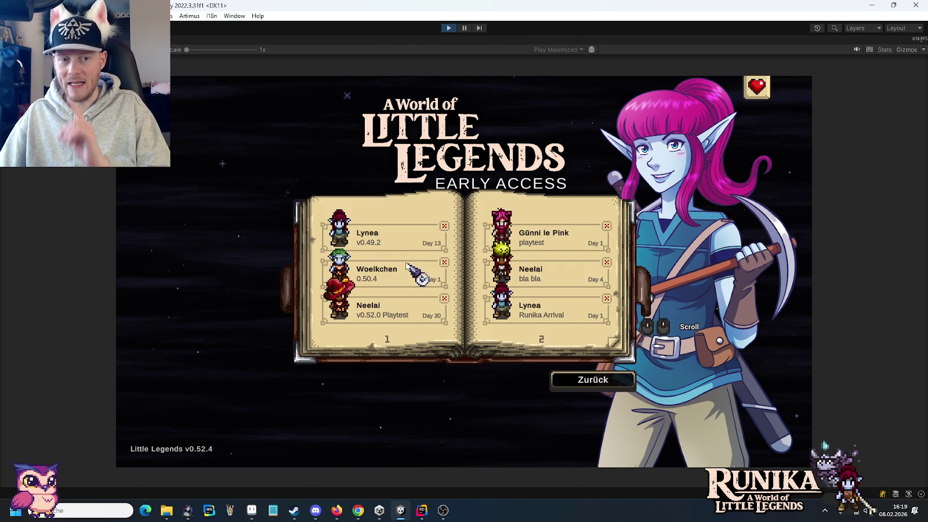
{"action": "left_click", "coordinate": [382, 234]}
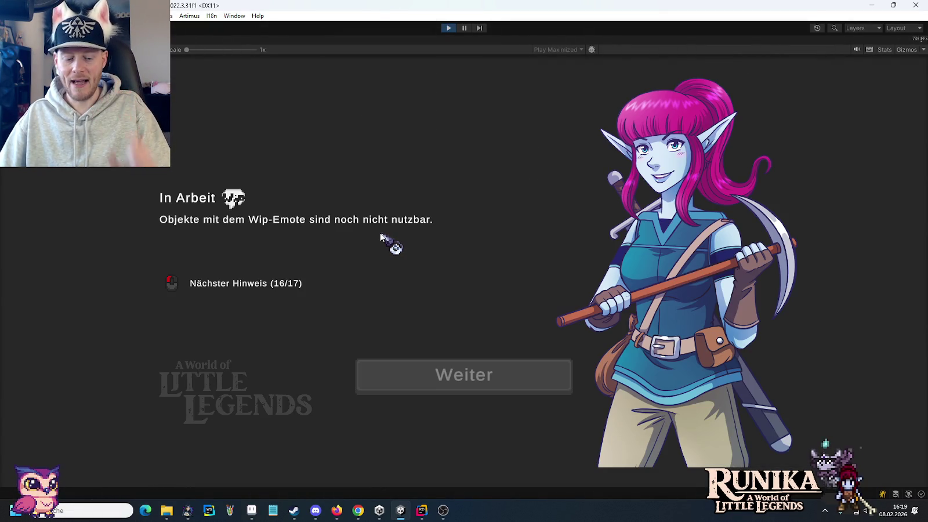
{"action": "left_click", "coordinate": [471, 364]}
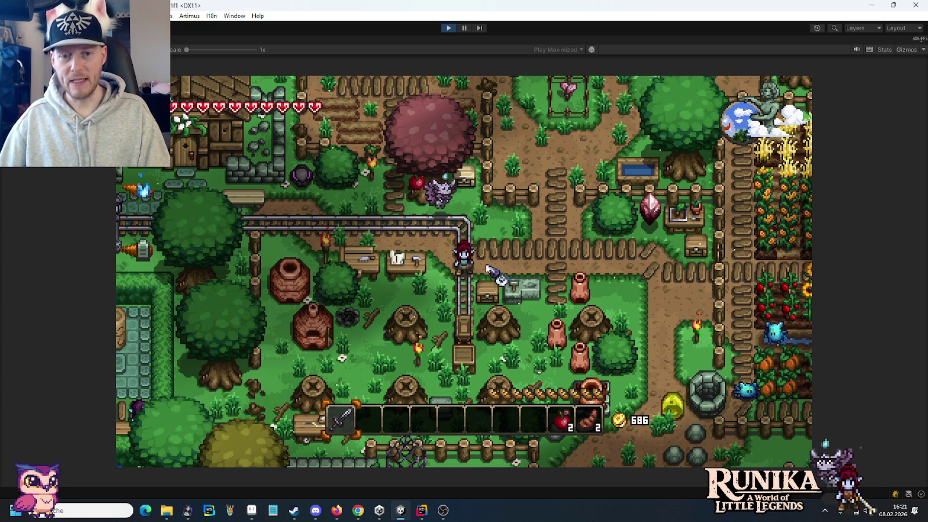
Walk the hero right through the village and down toward the crop fields
{"action": "key", "text": "d"}
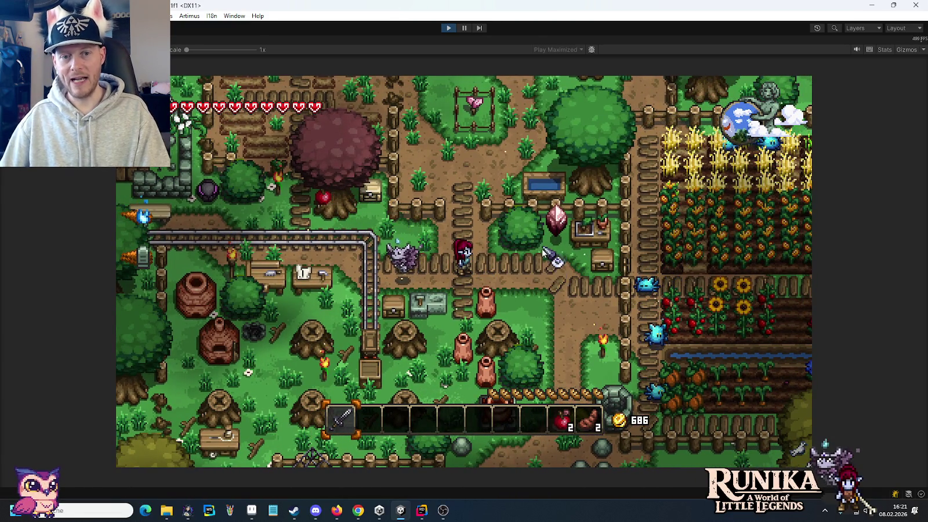
{"action": "key", "text": "d"}
{"action": "key", "text": "d"}
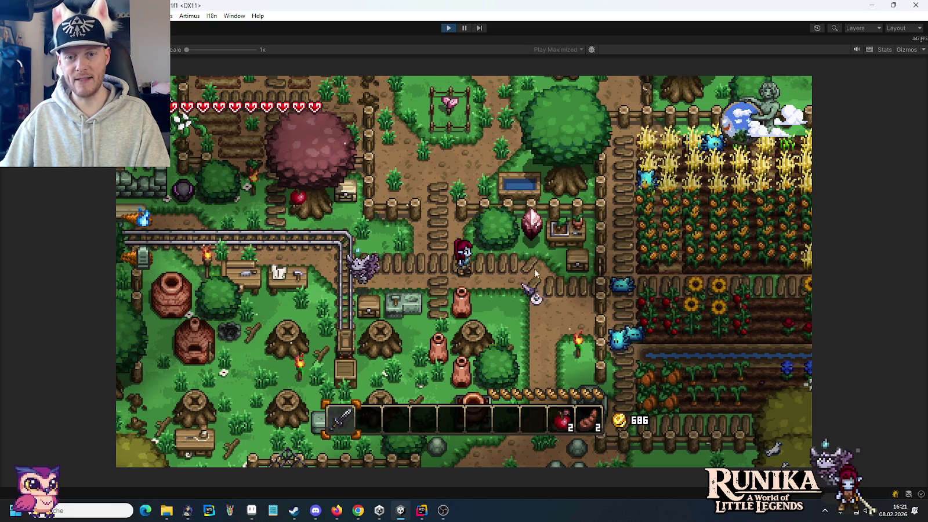
{"action": "key", "text": "d"}
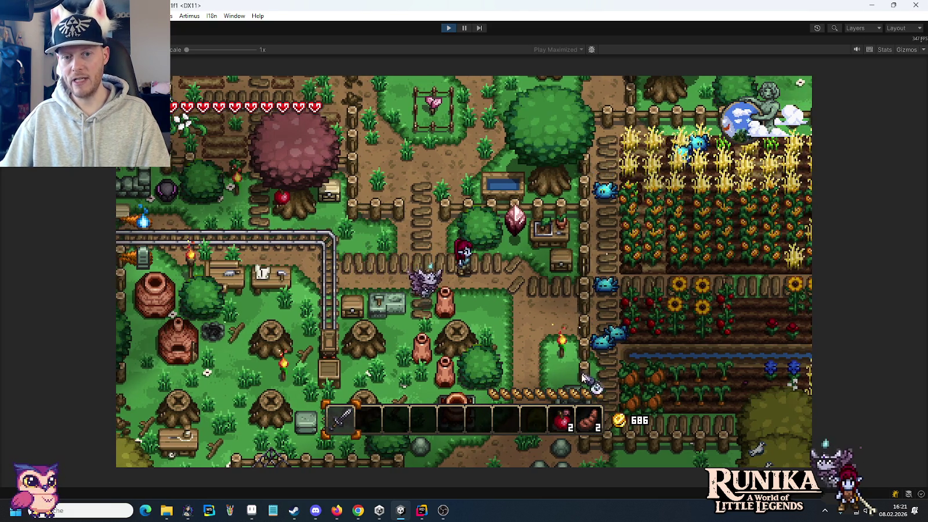
{"action": "key", "text": "d"}
{"action": "key", "text": "s"}
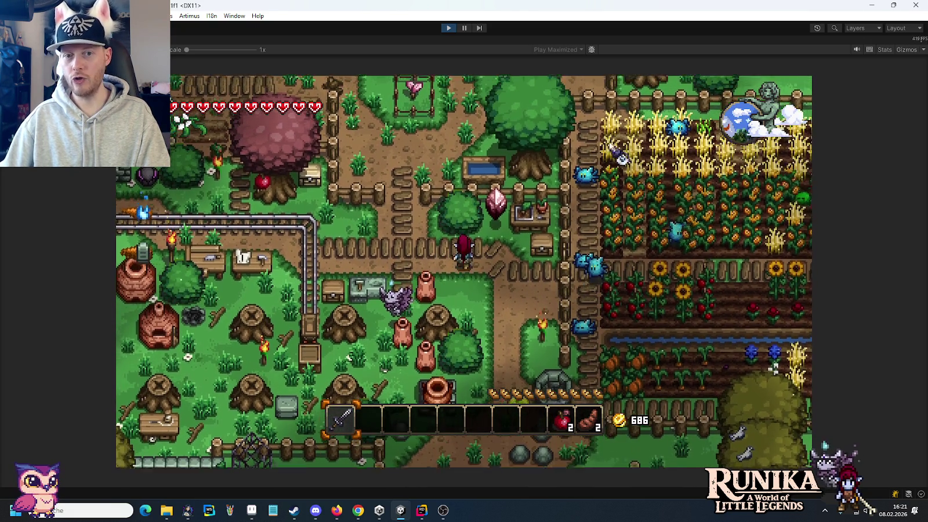
{"action": "key", "text": "w"}
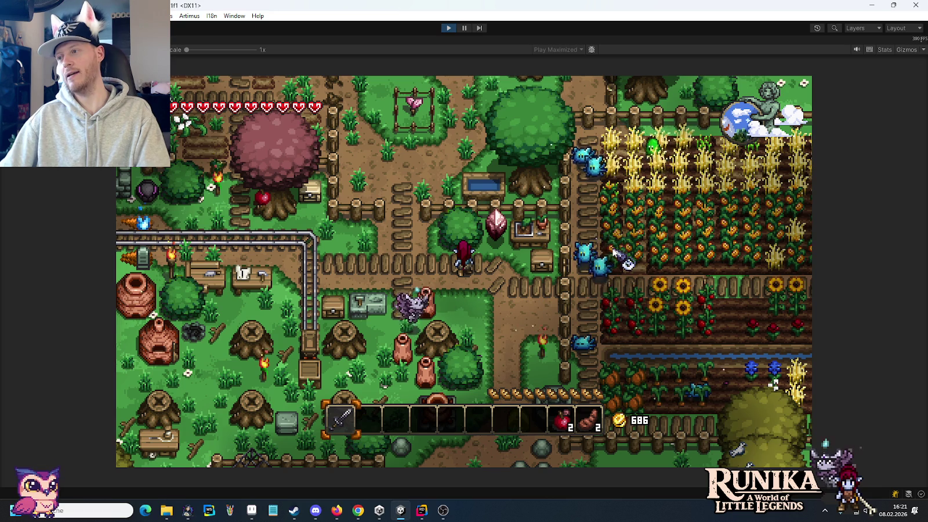
{"action": "key", "text": "d"}
{"action": "key", "text": "s"}
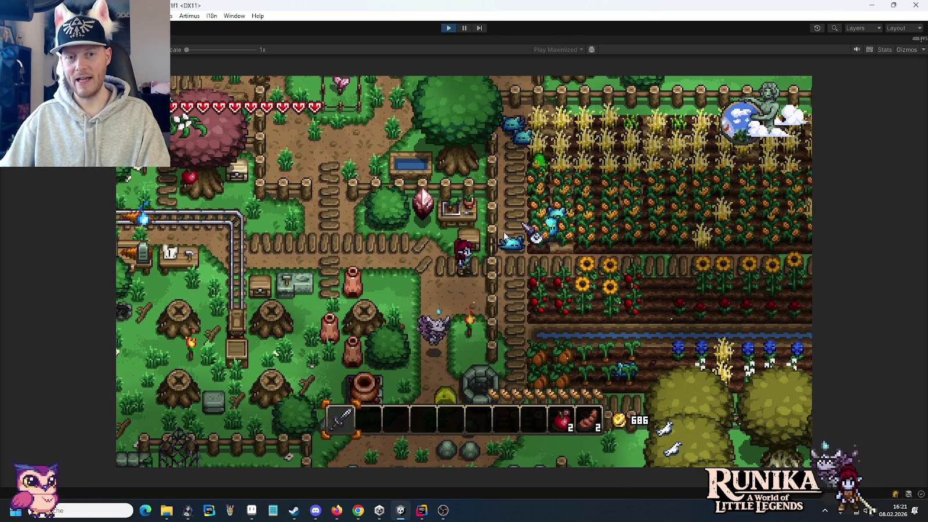
Walk the hero up and left out of the village toward the river
{"action": "key", "text": "a"}
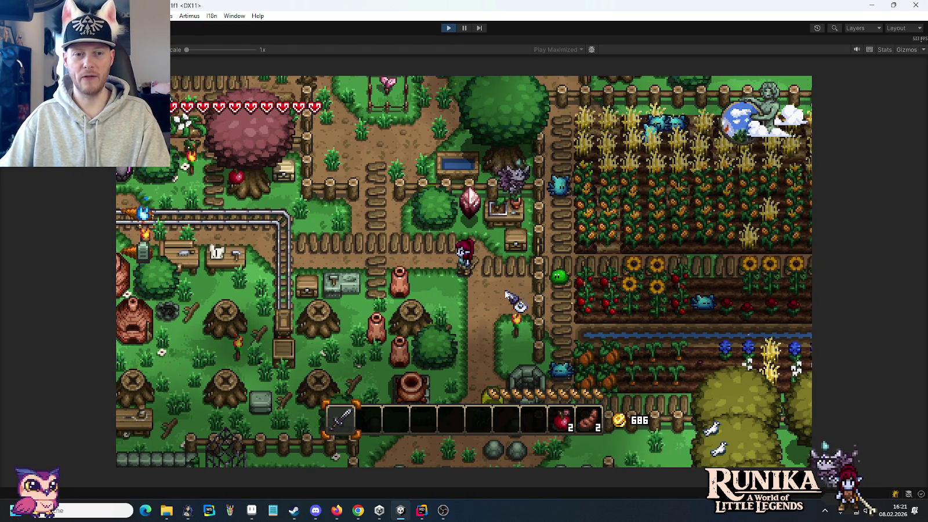
{"action": "key", "text": "w"}
{"action": "key", "text": "a"}
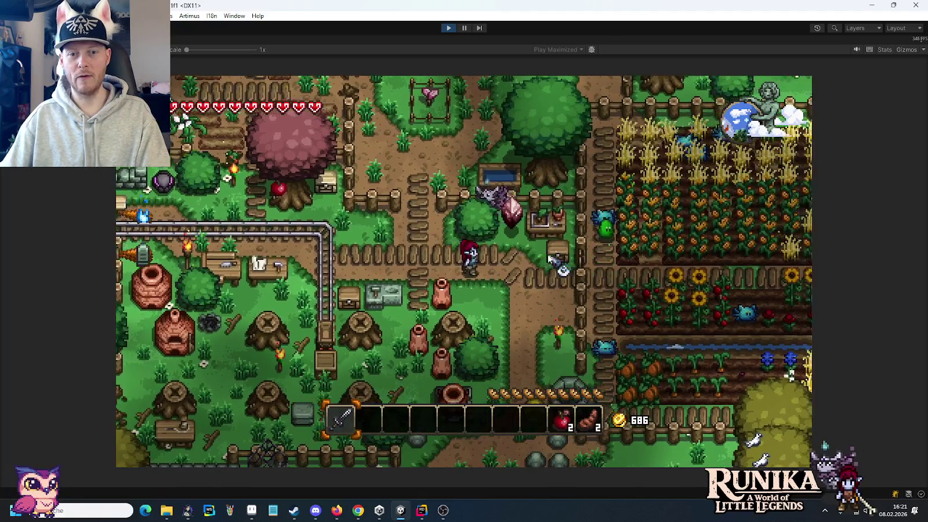
{"action": "key", "text": "d"}
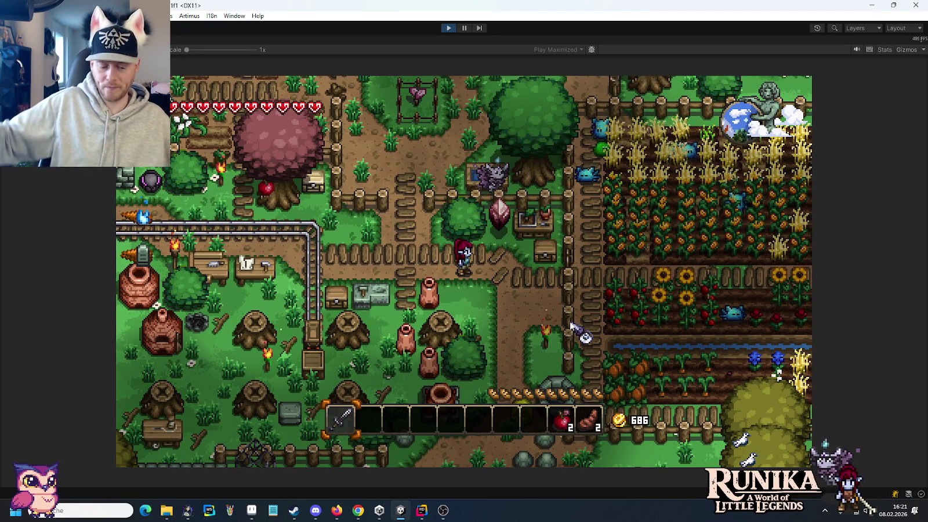
{"action": "key", "text": "a"}
{"action": "key", "text": "w"}
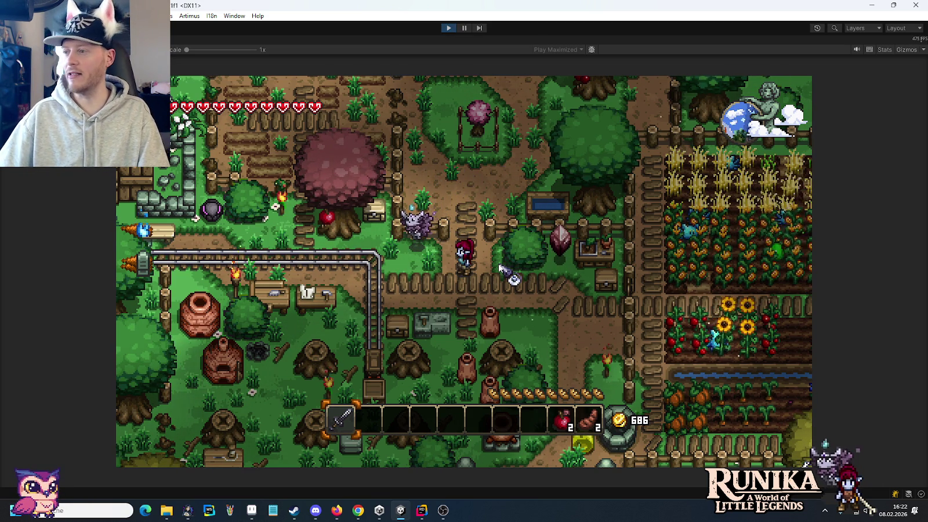
{"action": "key", "text": "w"}
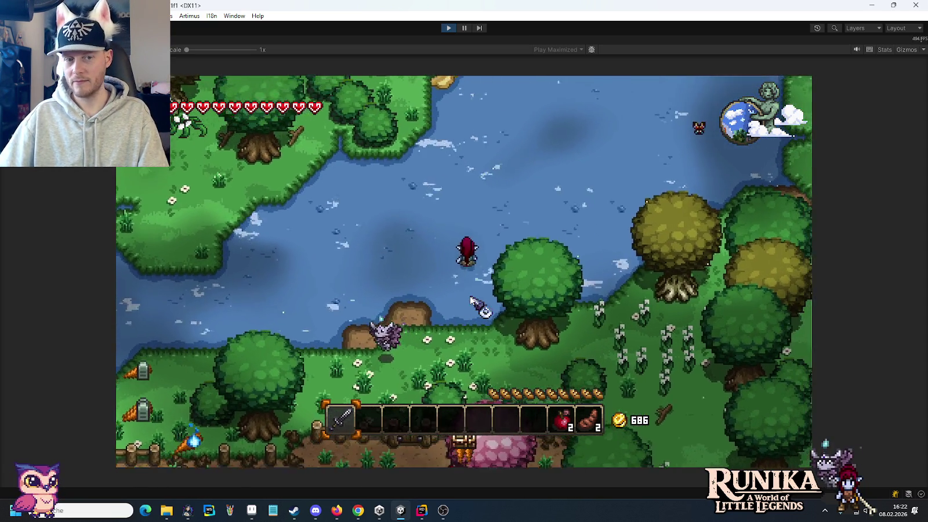
Walk the hero up-right across the water, then south-west back across the lake
{"action": "key", "text": "w+d"}
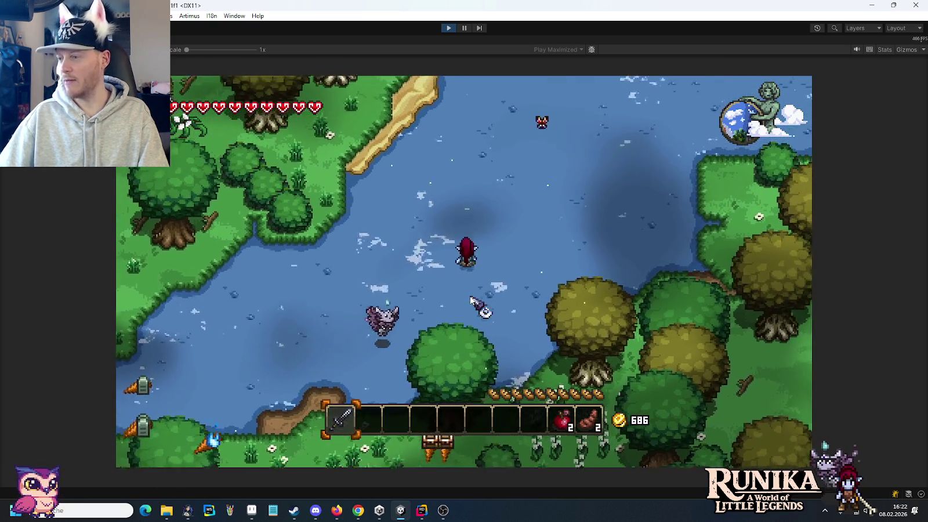
{"action": "key", "text": "w+d"}
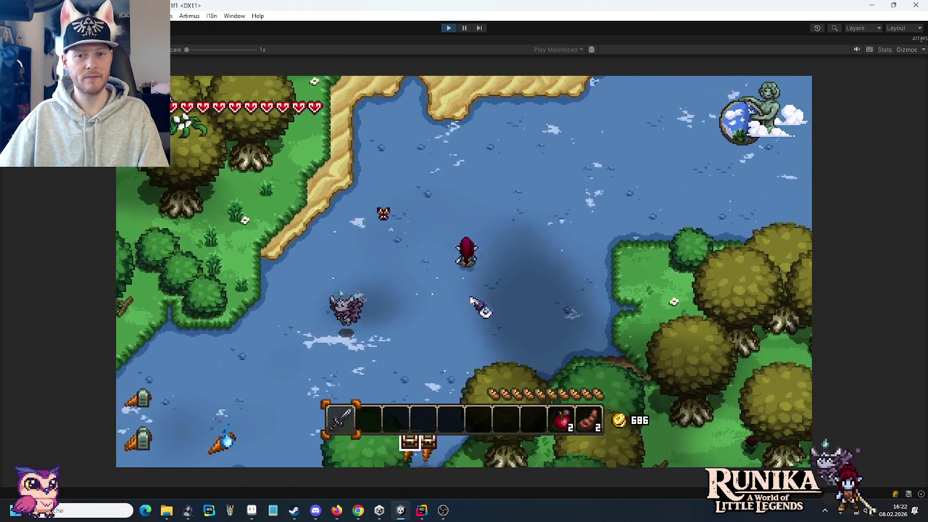
{"action": "key", "text": "w+d"}
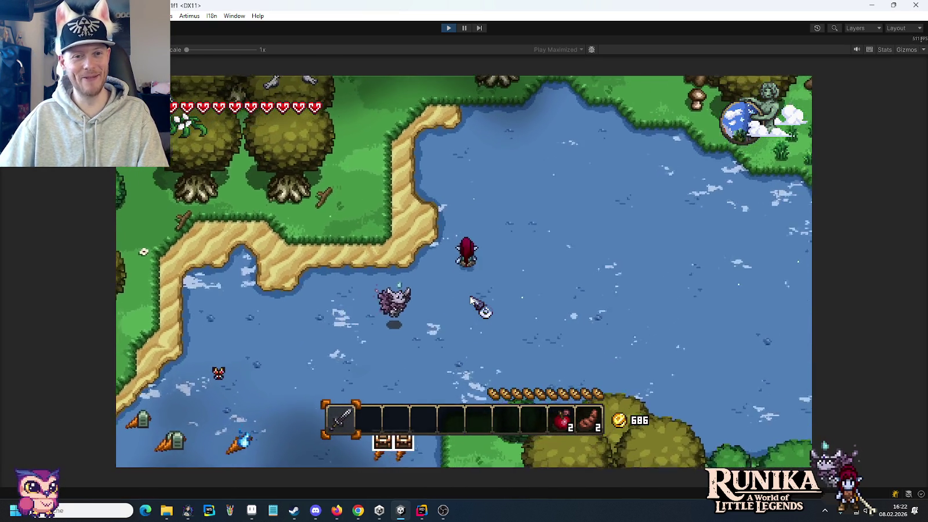
{"action": "key", "text": "w+d"}
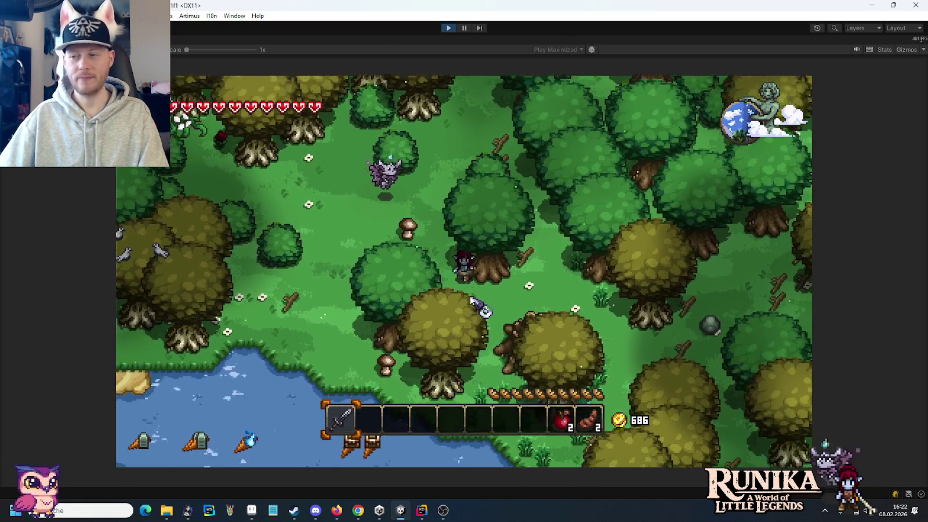
{"action": "key", "text": "s"}
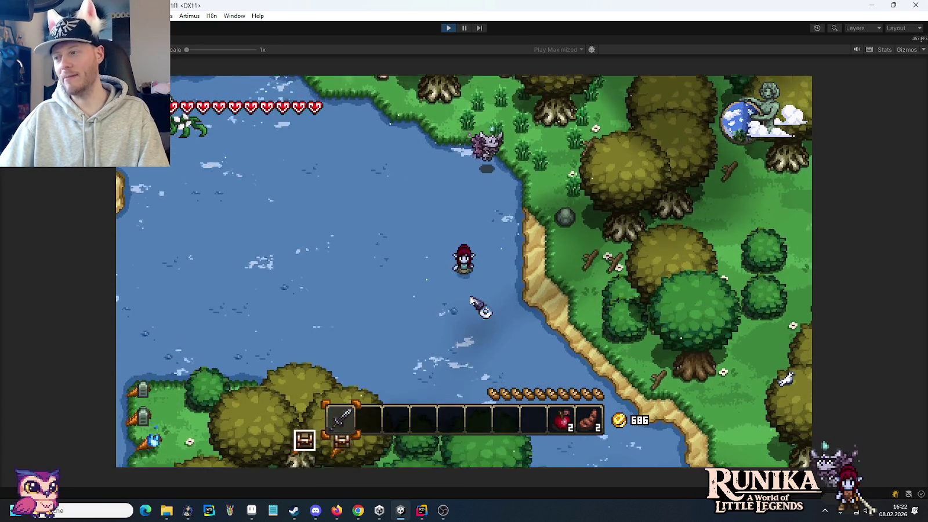
{"action": "key", "text": "a"}
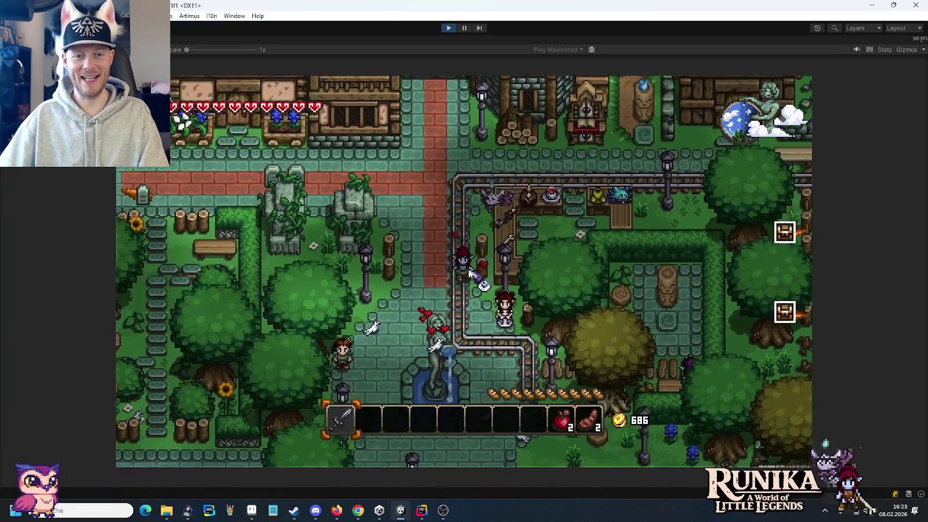
Walk past the fountain statue east into the market and start talking to the vendor
{"action": "key", "text": "s"}
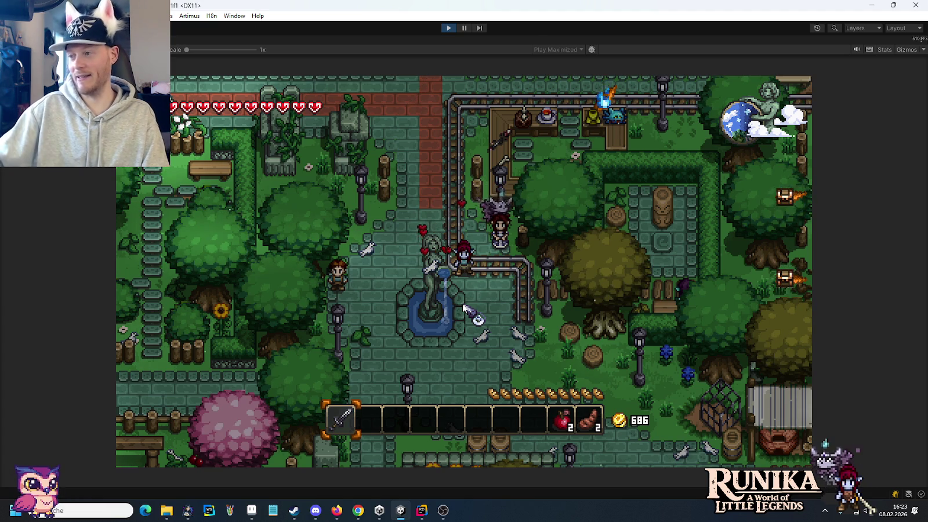
{"action": "key", "text": "s"}
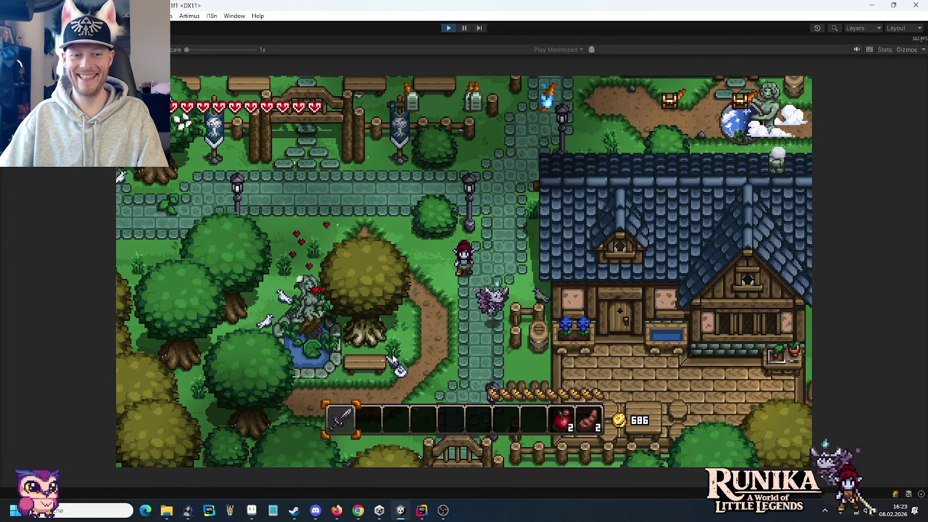
{"action": "key", "text": "w"}
{"action": "key", "text": "w"}
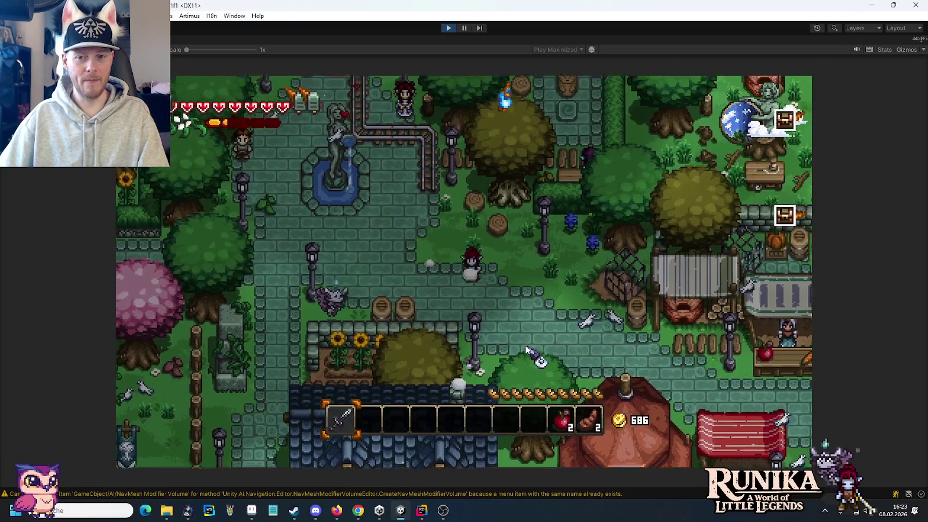
{"action": "key", "text": "d"}
{"action": "key", "text": "s"}
{"action": "key", "text": "d"}
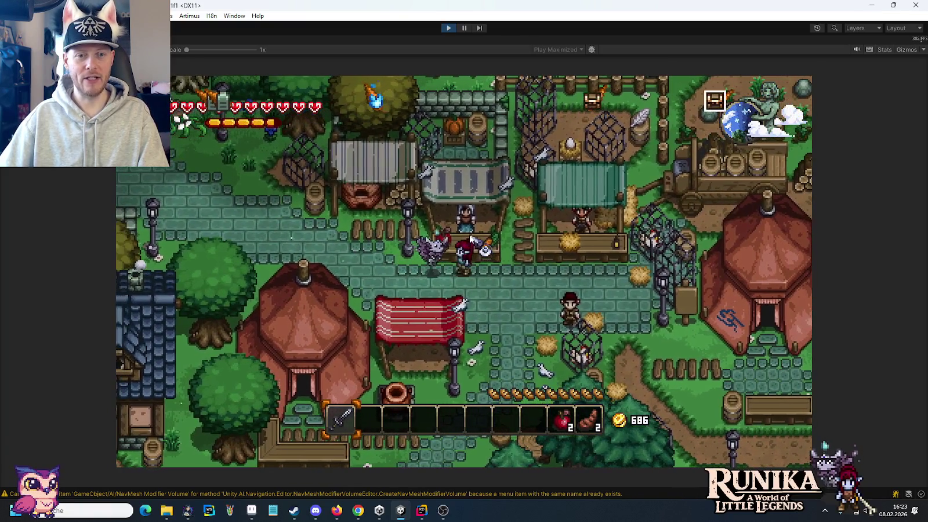
{"action": "key", "text": "e"}
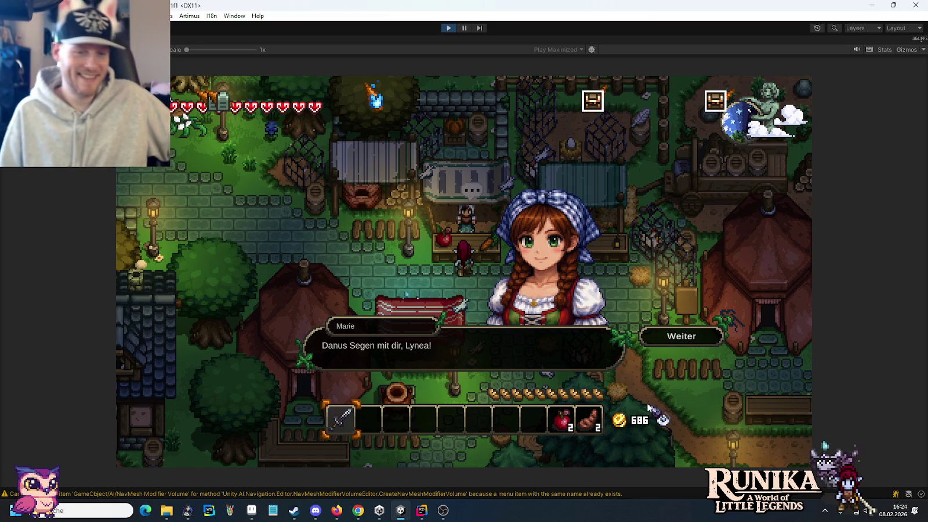
Advance the vendor's dialogue twice until her sell screen opens
{"action": "left_click", "coordinate": [677, 341]}
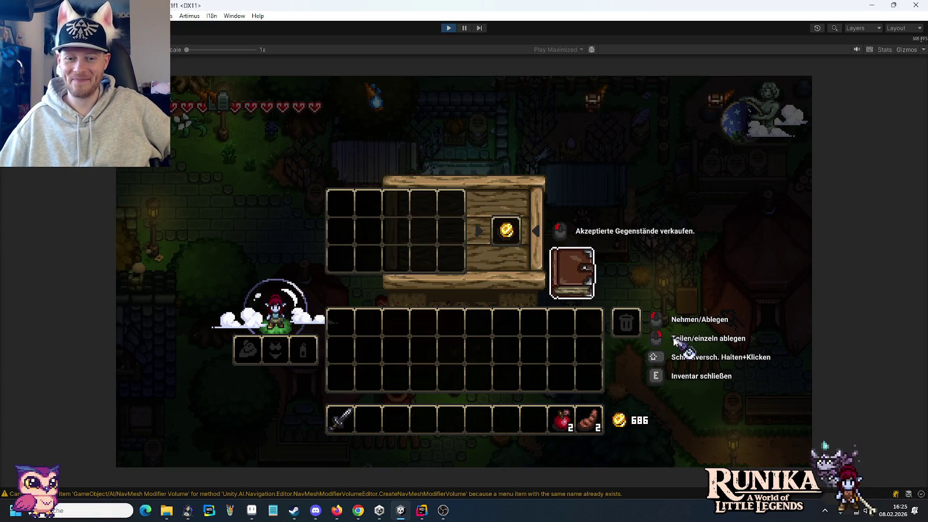
{"action": "left_click", "coordinate": [675, 342]}
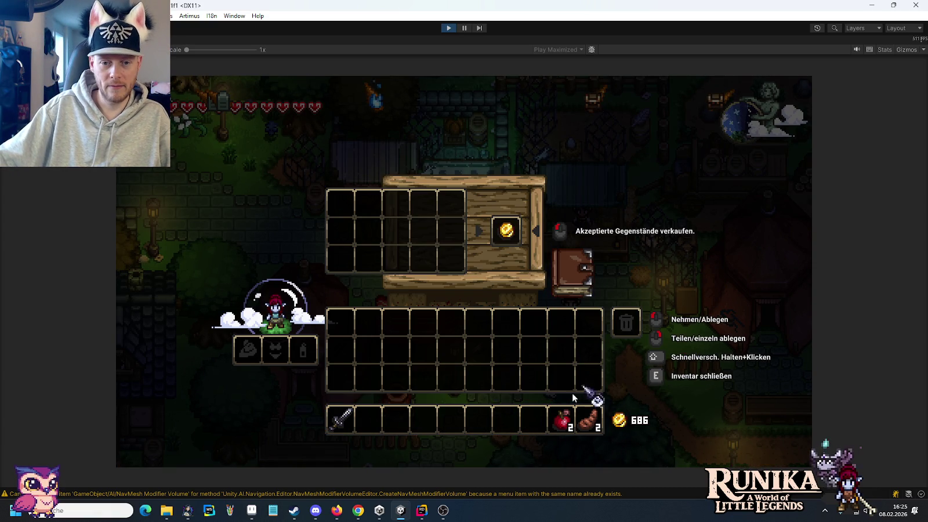
Close the sell screen, run /add Wheat 40 and /add Peach, then talk to the vendor again
{"action": "key", "text": "e"}
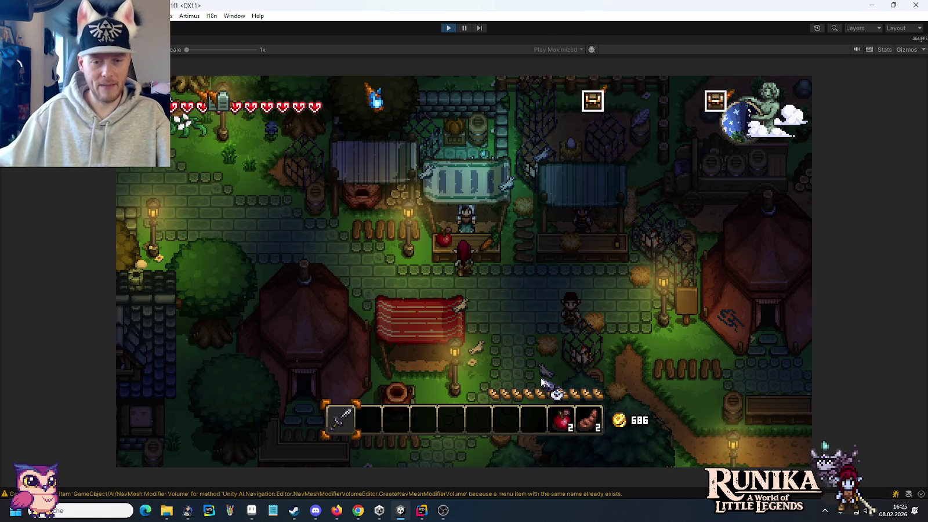
{"action": "key", "text": "Return"}
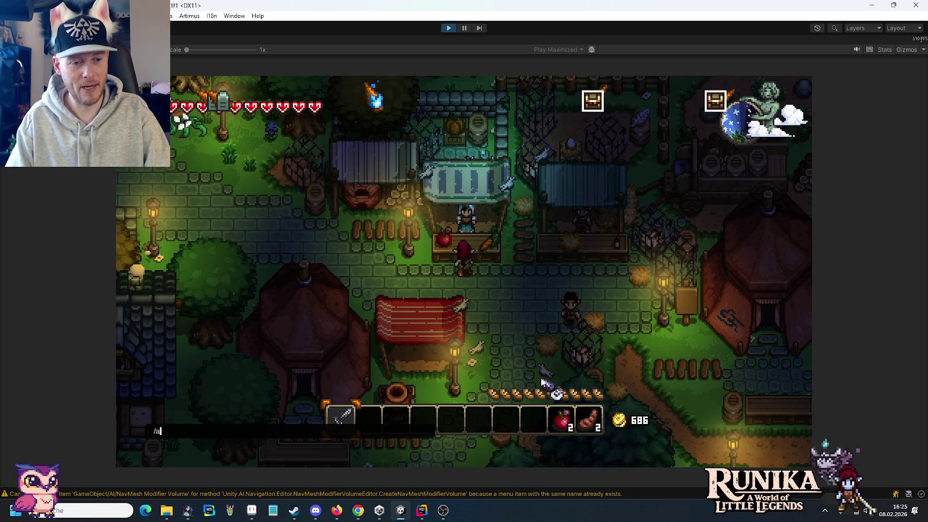
{"action": "type", "text": "/add Corn 4"}
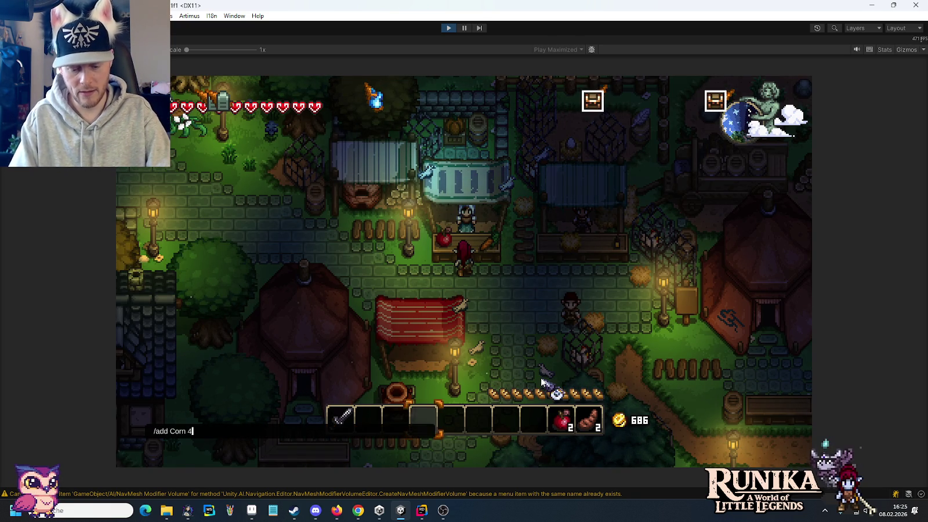
{"action": "type", "text": "0"}
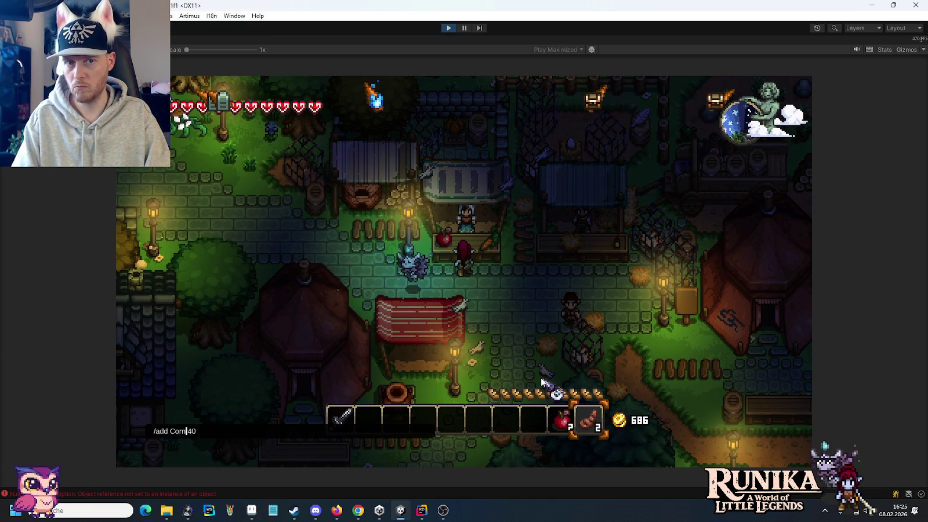
{"action": "key", "text": "BackSpace"}
{"action": "key", "text": "BackSpace"}
{"action": "key", "text": "BackSpace"}
{"action": "key", "text": "BackSpace"}
{"action": "type", "text": "Wheat"}
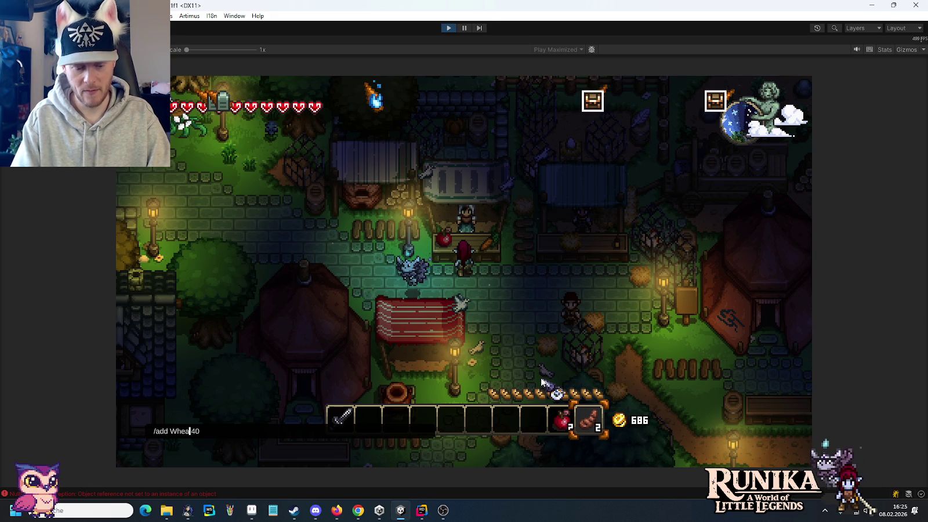
{"action": "key", "text": "Return"}
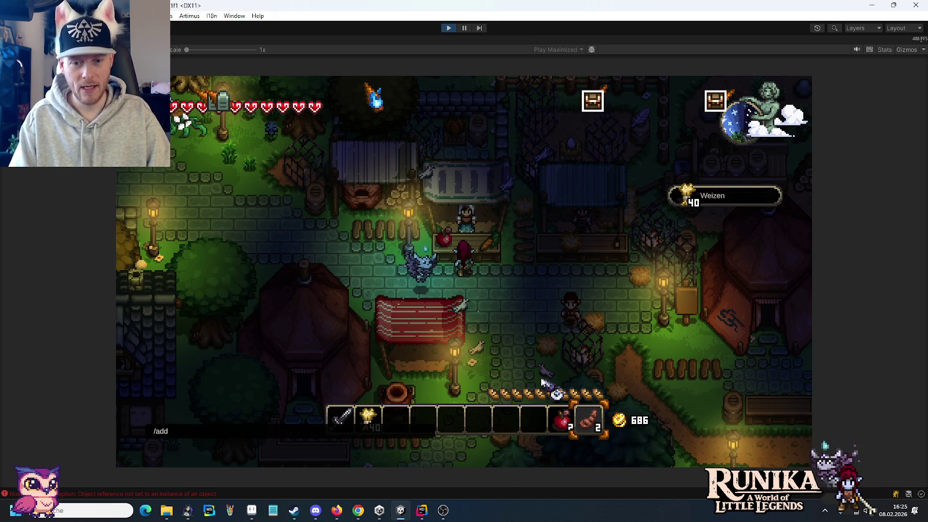
{"action": "type", "text": "Peach"}
{"action": "key", "text": "Return"}
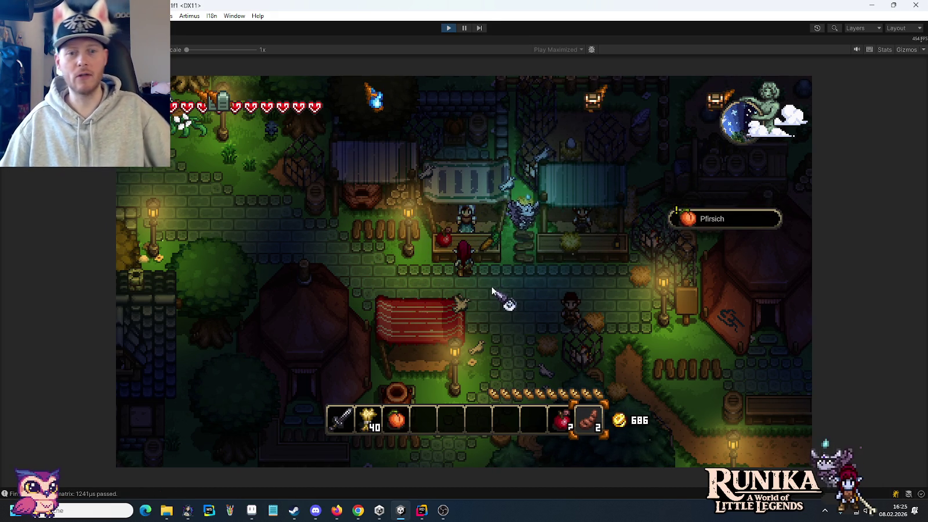
{"action": "left_click", "coordinate": [470, 236]}
Put the peach and 20 wheat split from the 40-stack into Marie's sell grid, raising coins from 686 to 789
{"action": "left_click", "coordinate": [692, 339]}
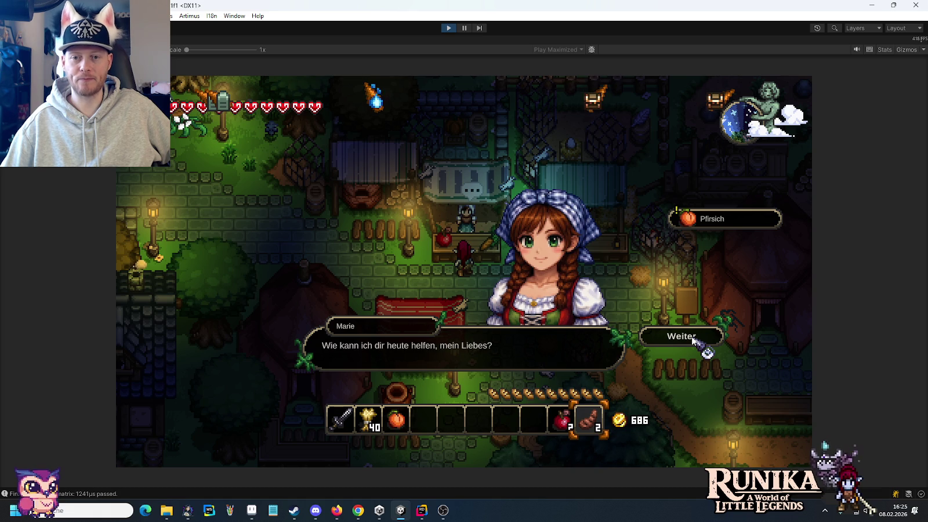
{"action": "left_click", "coordinate": [693, 340]}
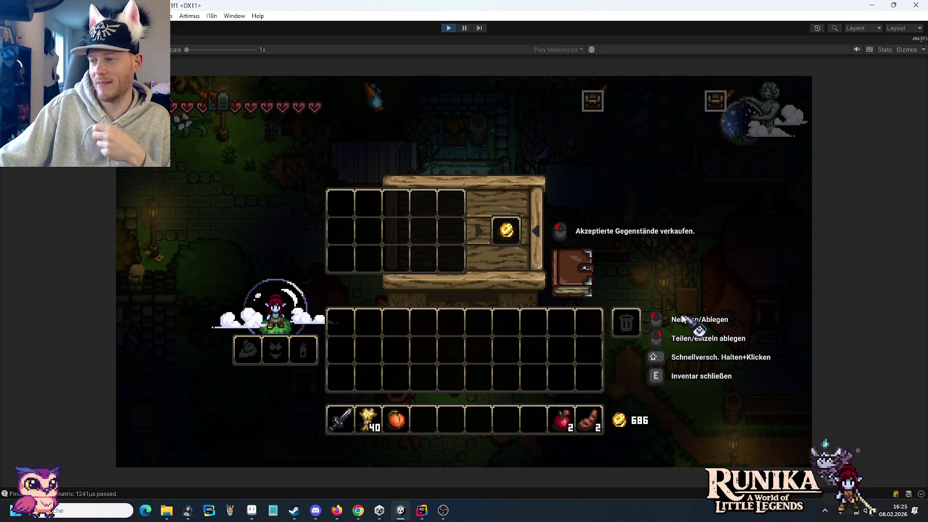
{"action": "left_click", "coordinate": [398, 422]}
{"action": "left_click", "coordinate": [399, 235]}
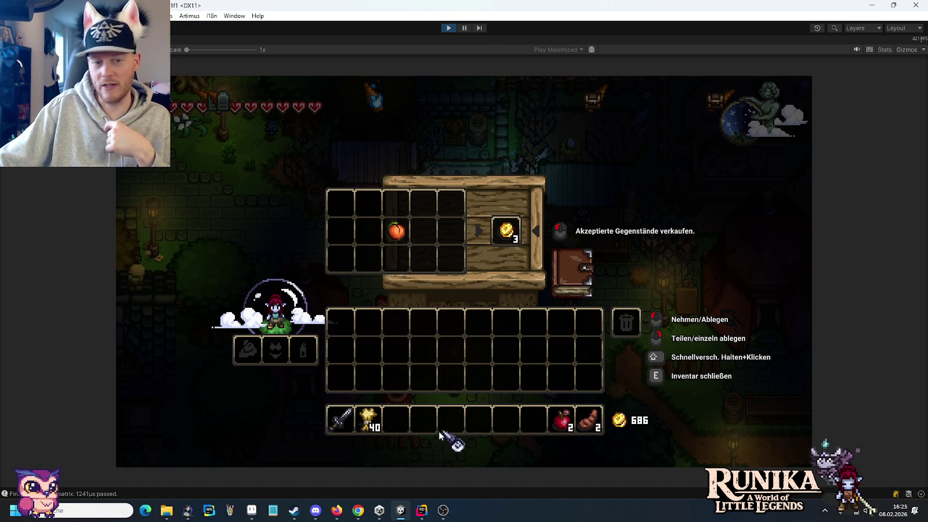
{"action": "right_click", "coordinate": [370, 420]}
{"action": "left_click", "coordinate": [425, 209]}
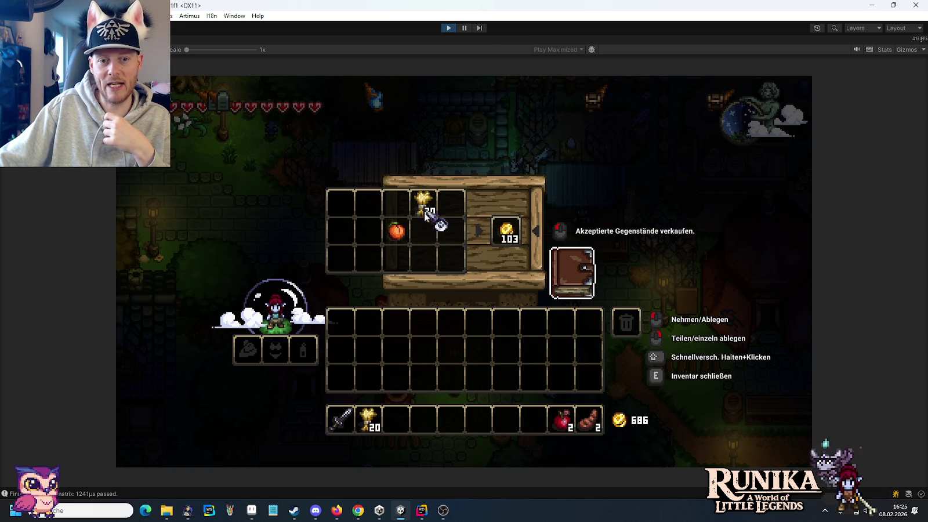
{"action": "left_click", "coordinate": [409, 240]}
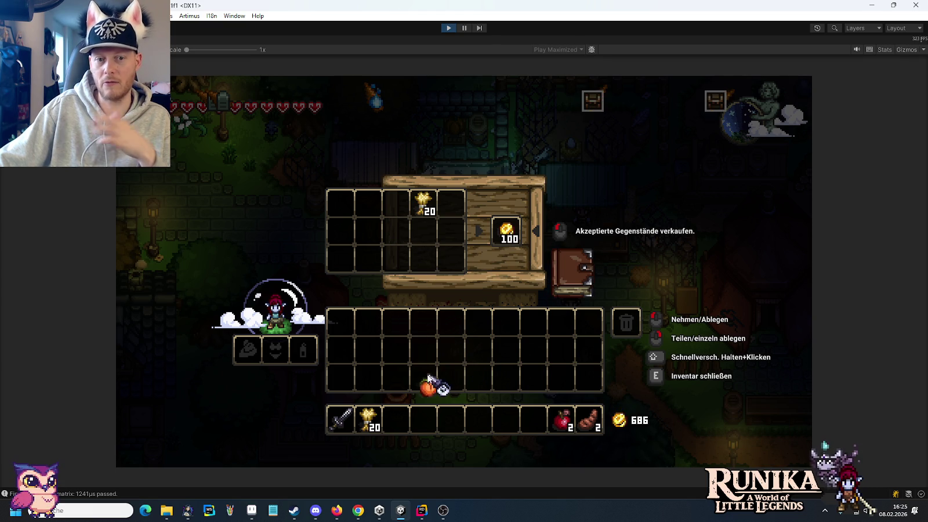
{"action": "left_click", "coordinate": [401, 242]}
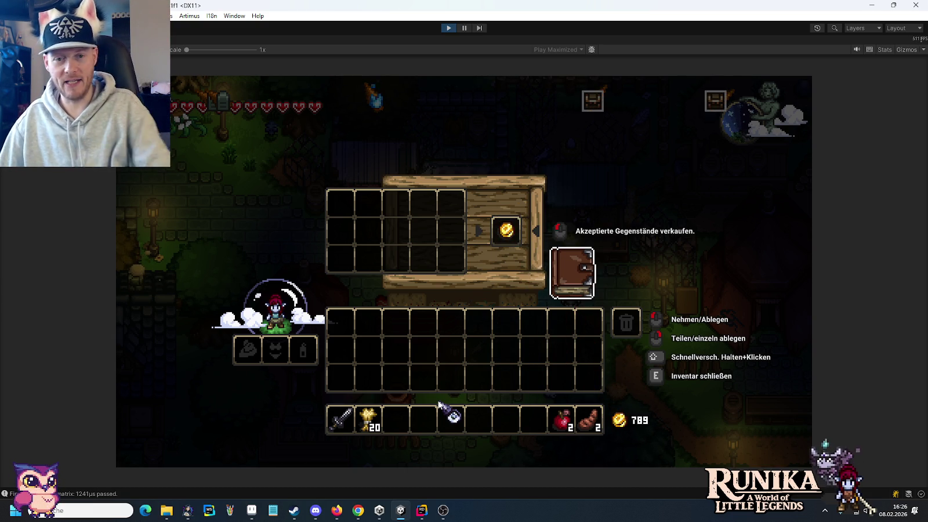
Buy a carrot from Marie's buy catalogue, then close the catalogue and the inventory
{"action": "left_click", "coordinate": [563, 284]}
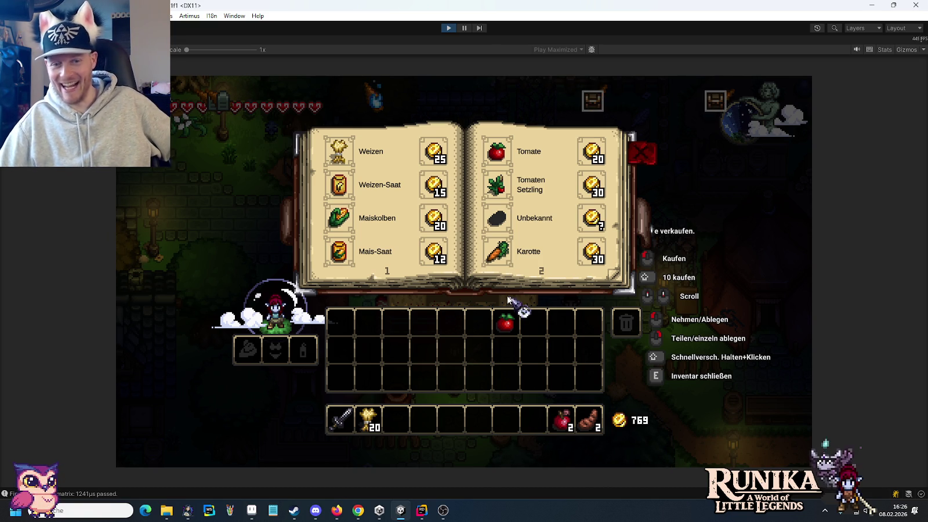
{"action": "left_click", "coordinate": [497, 251]}
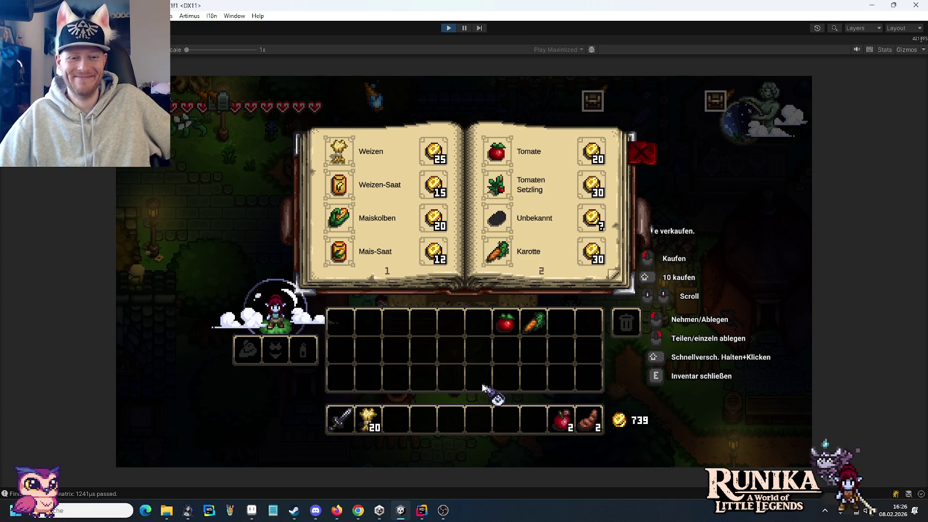
{"action": "left_click", "coordinate": [642, 154]}
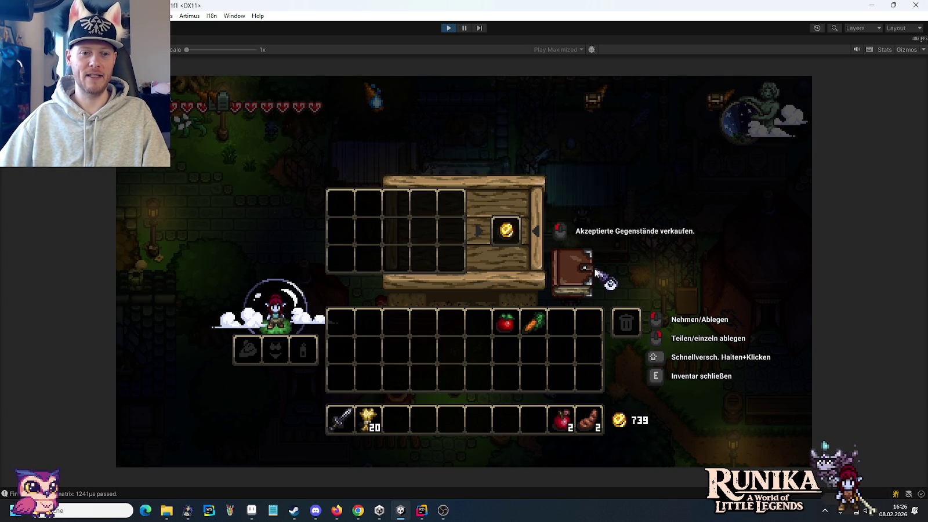
{"action": "key", "text": "e"}
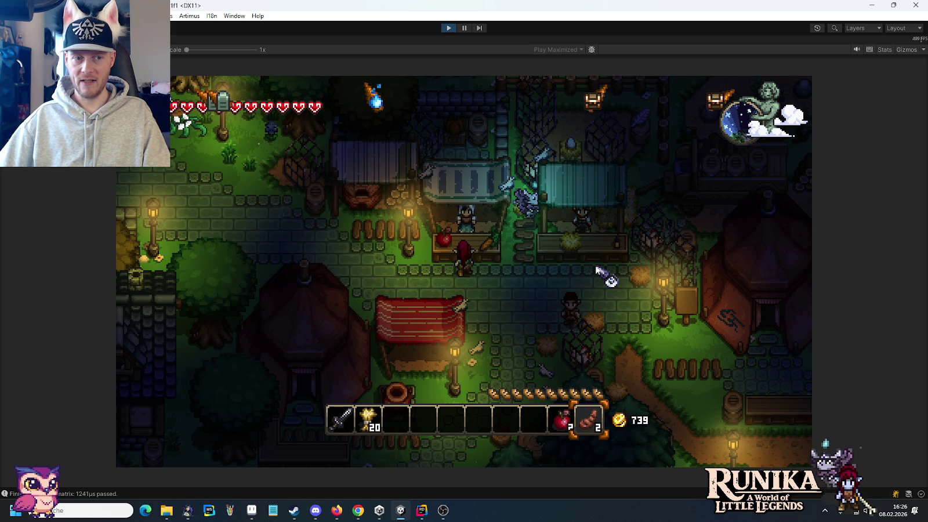
Walk the character left through town, past the fountain and up the brick path
{"action": "key", "text": "a"}
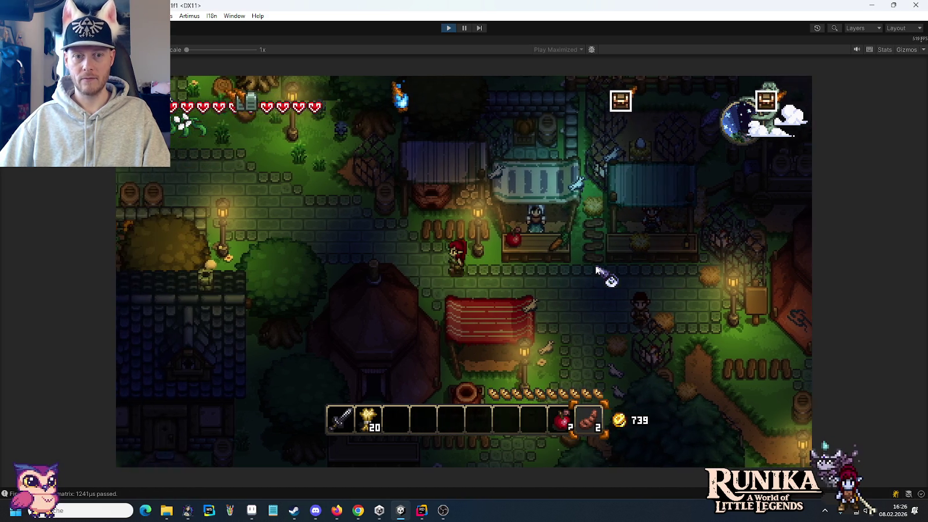
{"action": "key", "text": "a"}
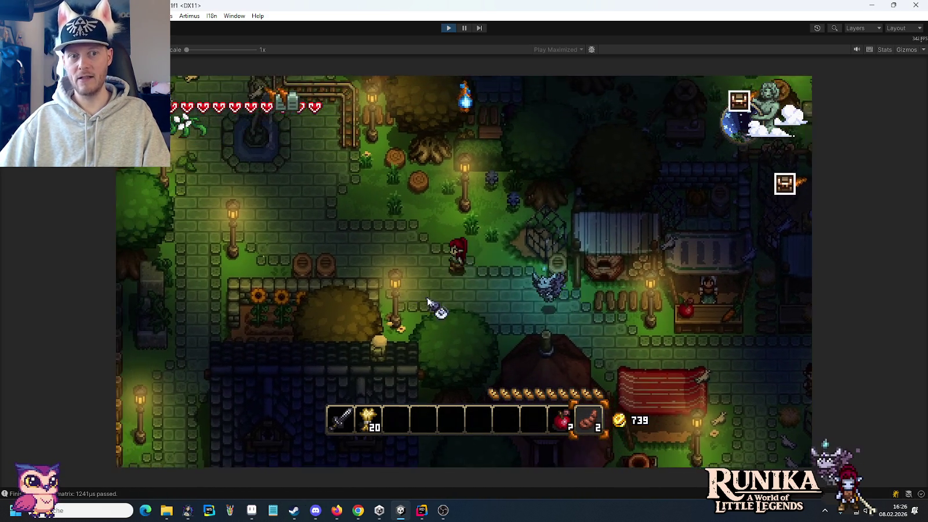
{"action": "key", "text": "w"}
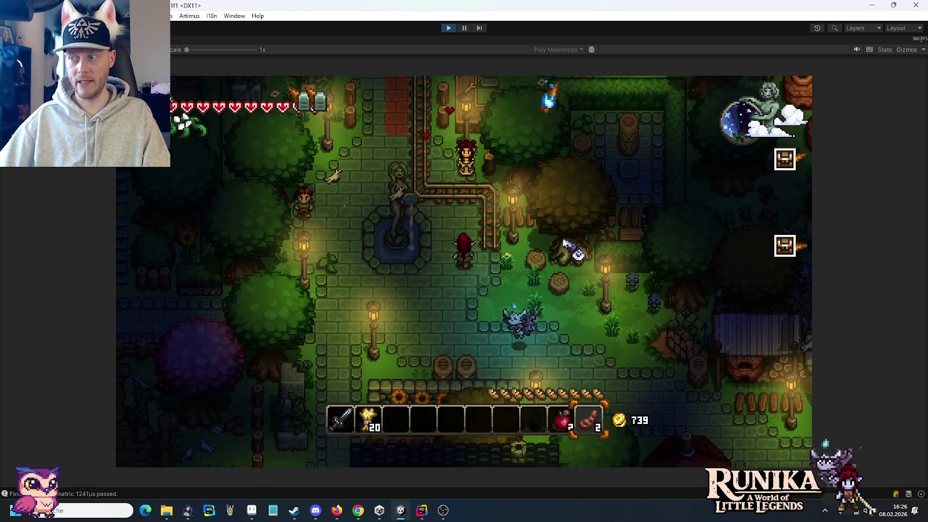
{"action": "key", "text": "w"}
{"action": "key", "text": "a"}
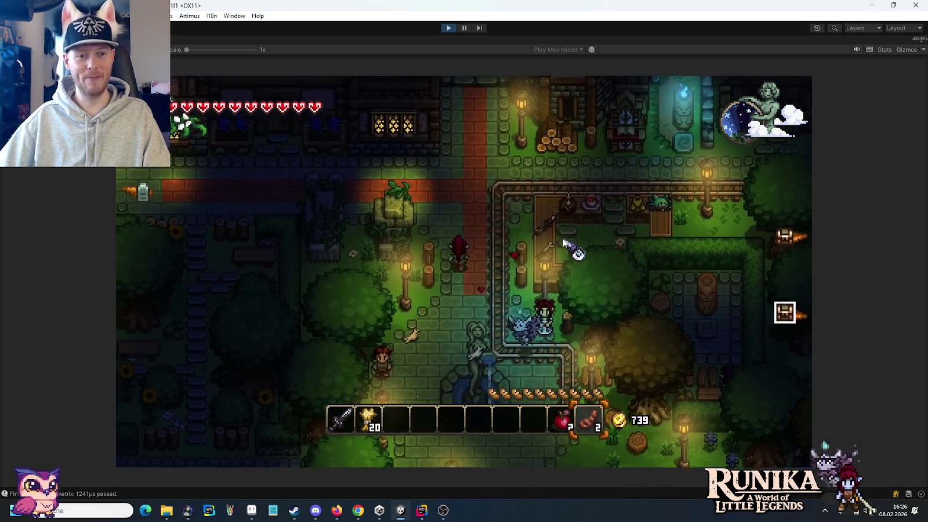
{"action": "key", "text": "w"}
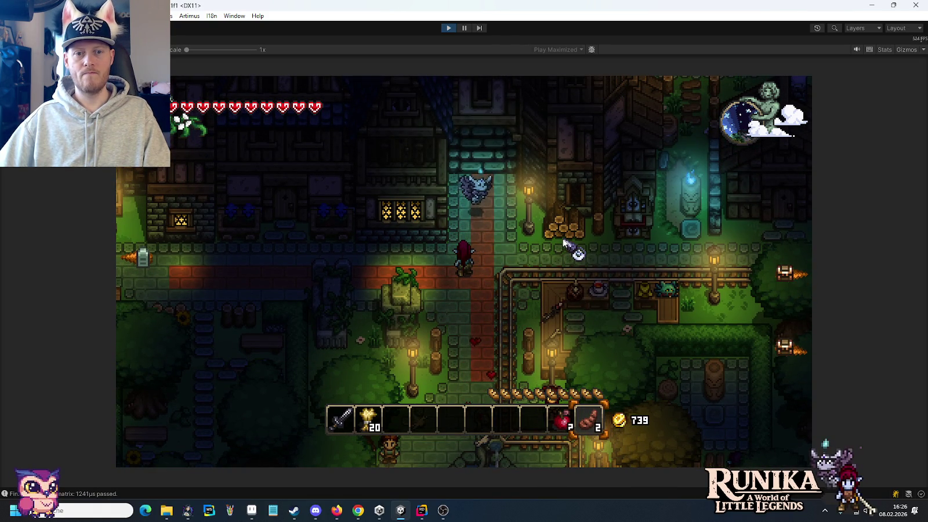
Walk right along the path past the farm fields to the forest edge, then stop Play mode
{"action": "key", "text": "d"}
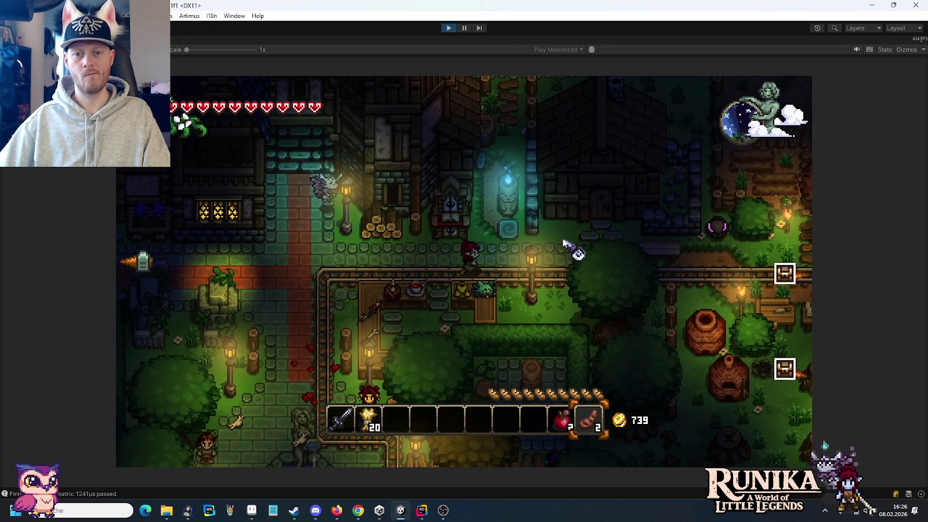
{"action": "key", "text": "d"}
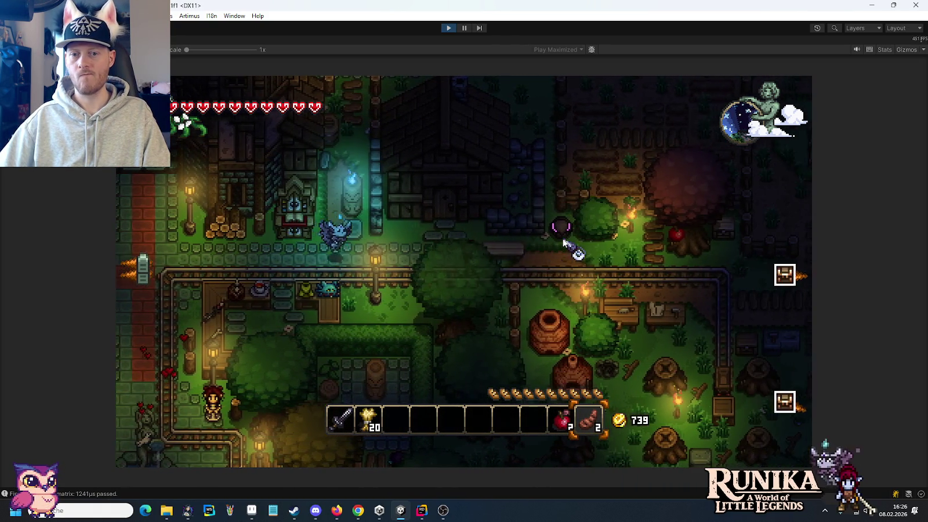
{"action": "key", "text": "d"}
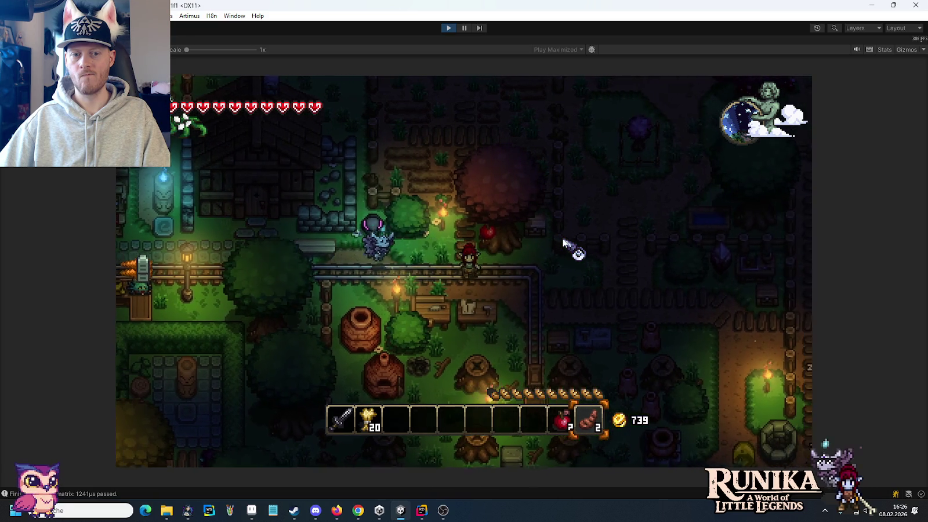
{"action": "key", "text": "d"}
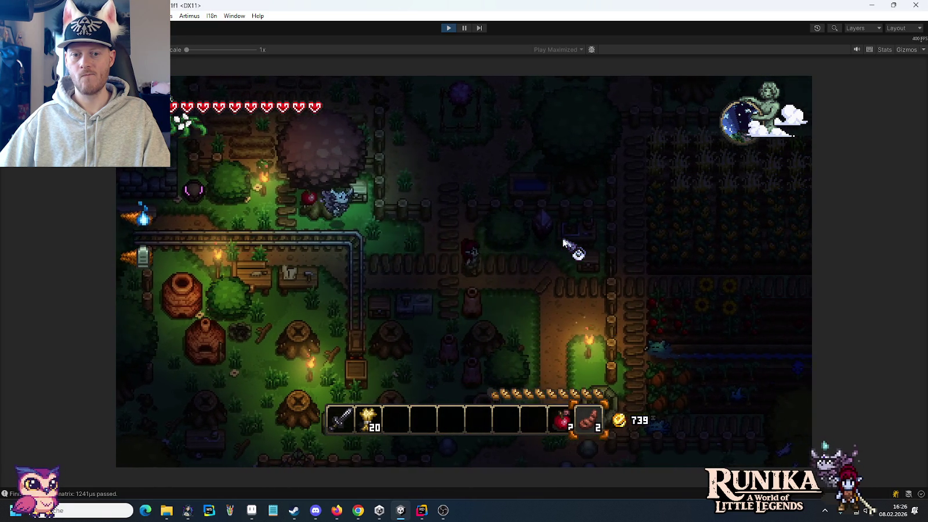
{"action": "key", "text": "d"}
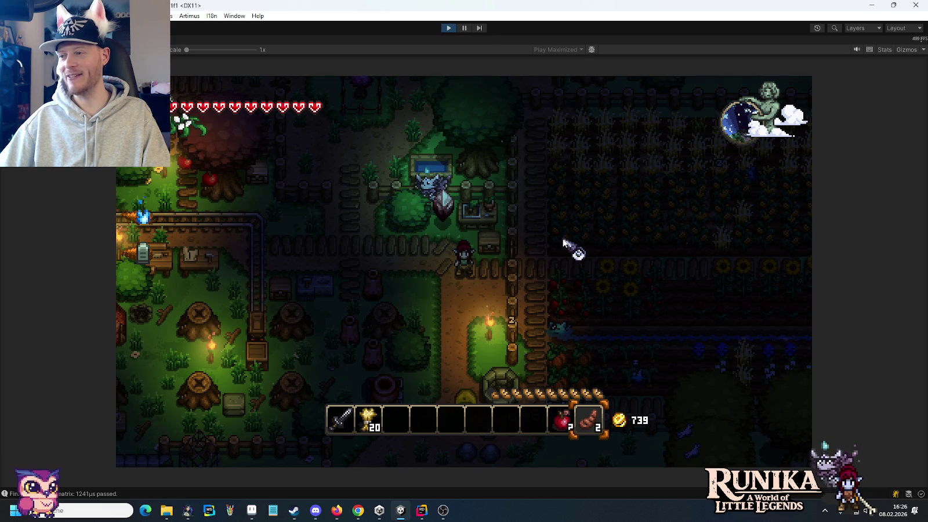
{"action": "key", "text": "s"}
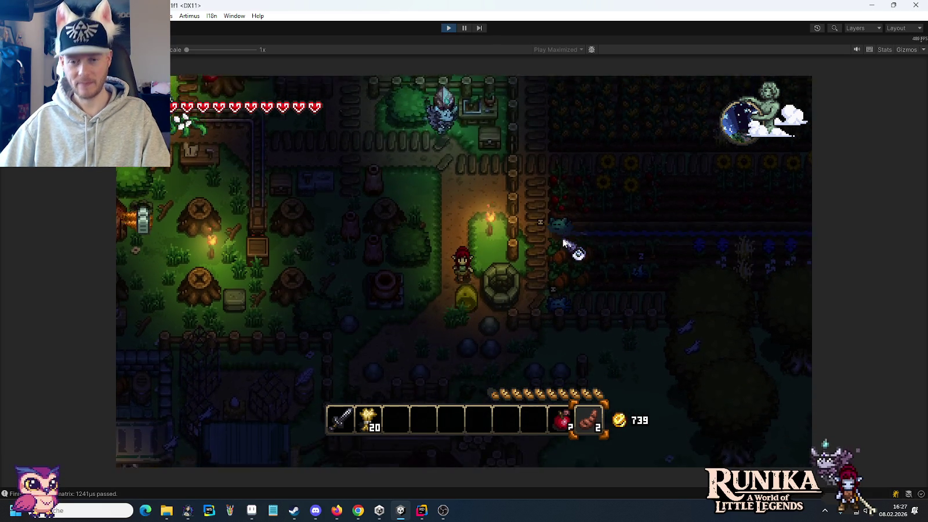
{"action": "key", "text": "s"}
{"action": "key", "text": "d"}
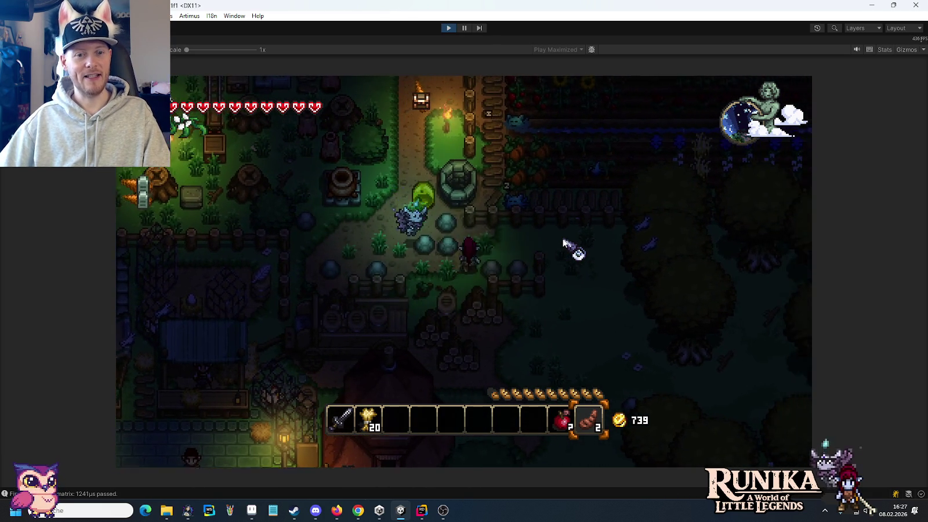
{"action": "key", "text": "d"}
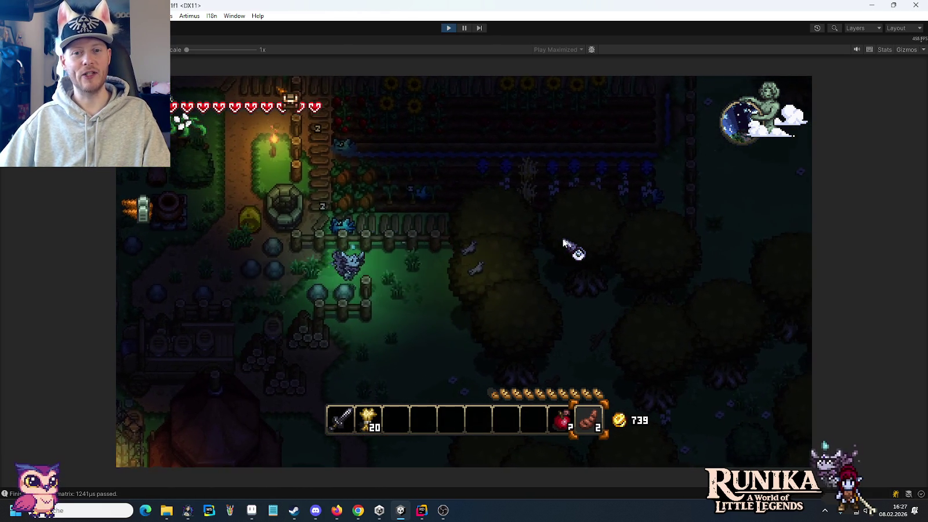
{"action": "left_click", "coordinate": [448, 28]}
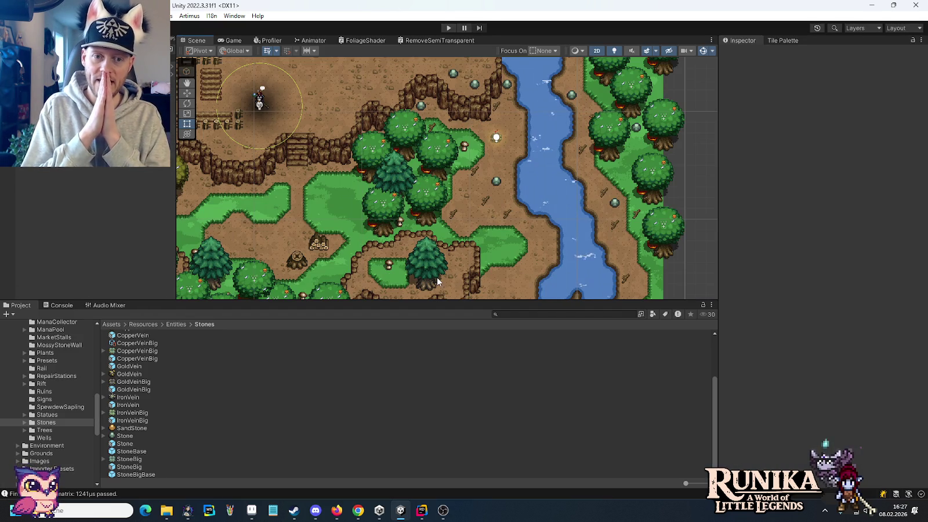
Zoom out the Scene view and re-enter Play mode to reach the Little Legends main menu
{"action": "scroll", "coordinate": [444, 275], "scroll_direction": "down", "scroll_amount": 2}
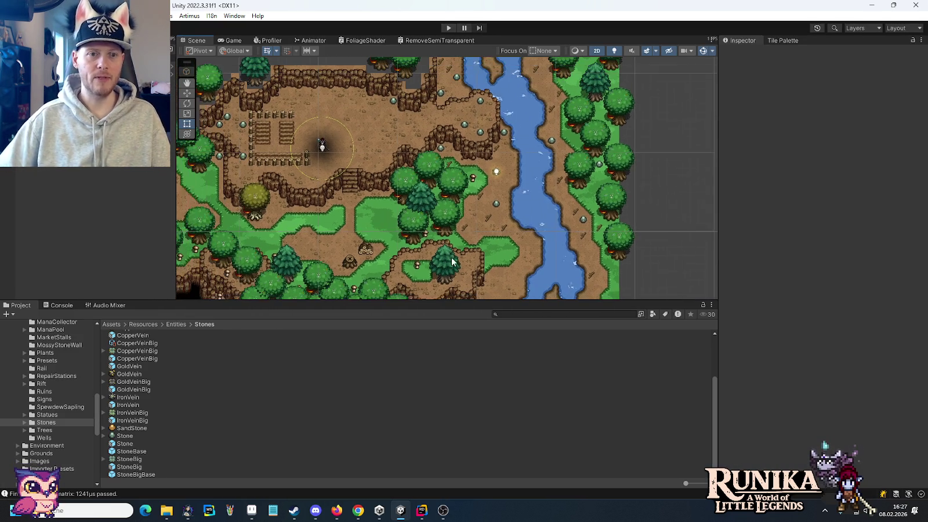
{"action": "scroll", "coordinate": [406, 249], "scroll_direction": "down", "scroll_amount": 2}
{"action": "left_click", "coordinate": [447, 29]}
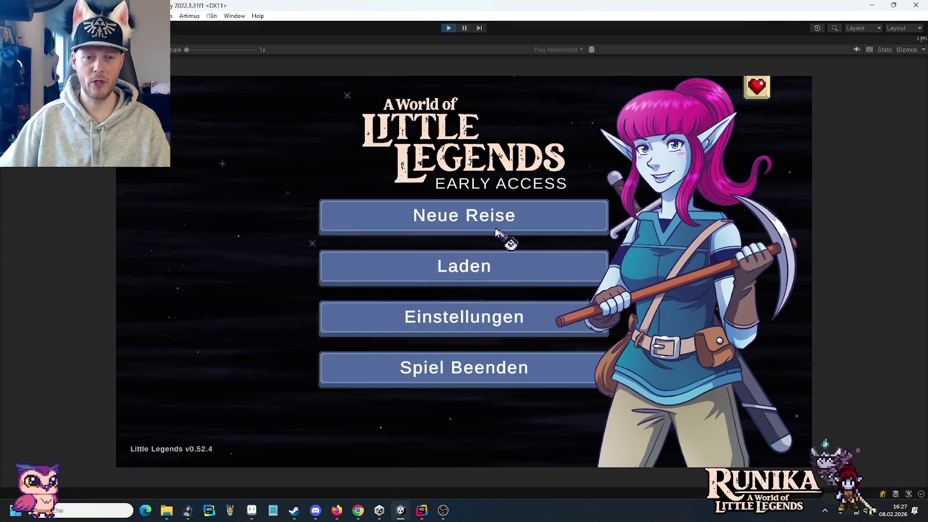
Load a save slot through Laden and continue past the hint into the hero's cottage
{"action": "left_click", "coordinate": [504, 269]}
{"action": "left_click", "coordinate": [378, 270]}
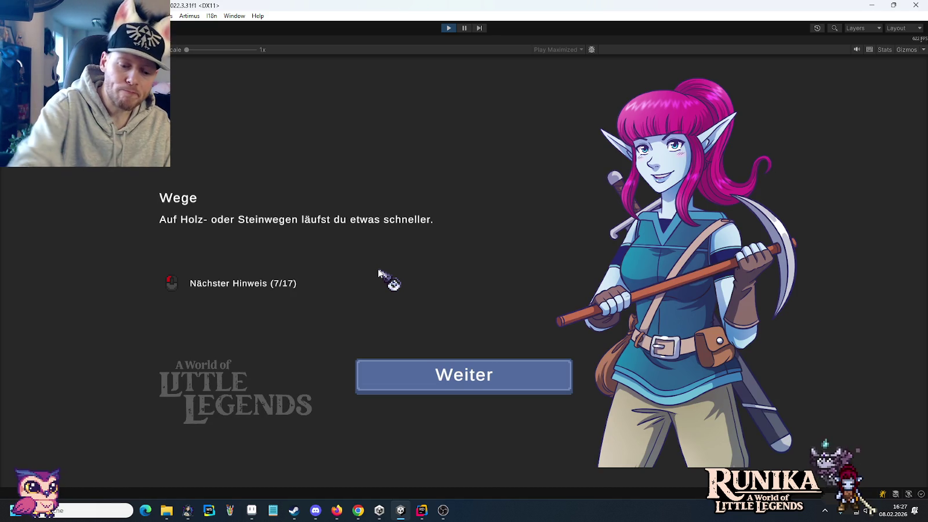
{"action": "left_click", "coordinate": [452, 389]}
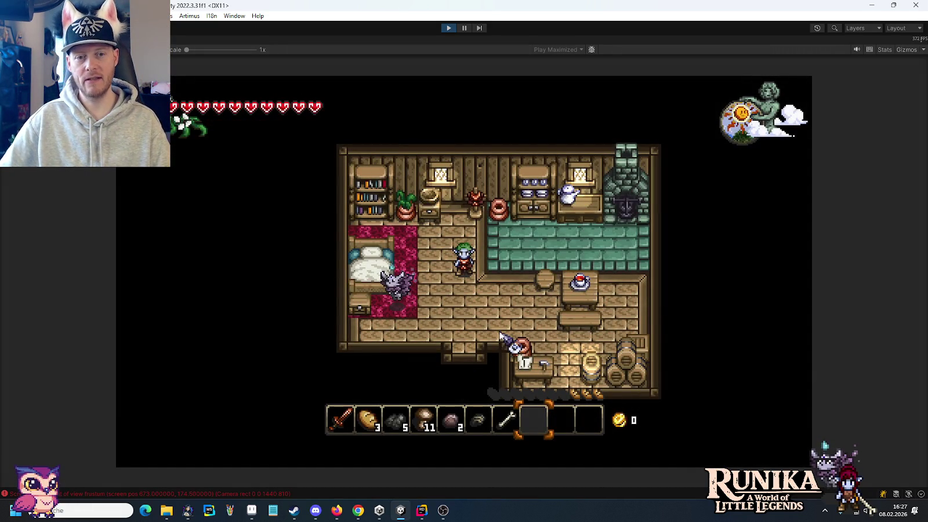
Walk the hero out of the house door, down, then right and up toward the river
{"action": "key", "text": "s"}
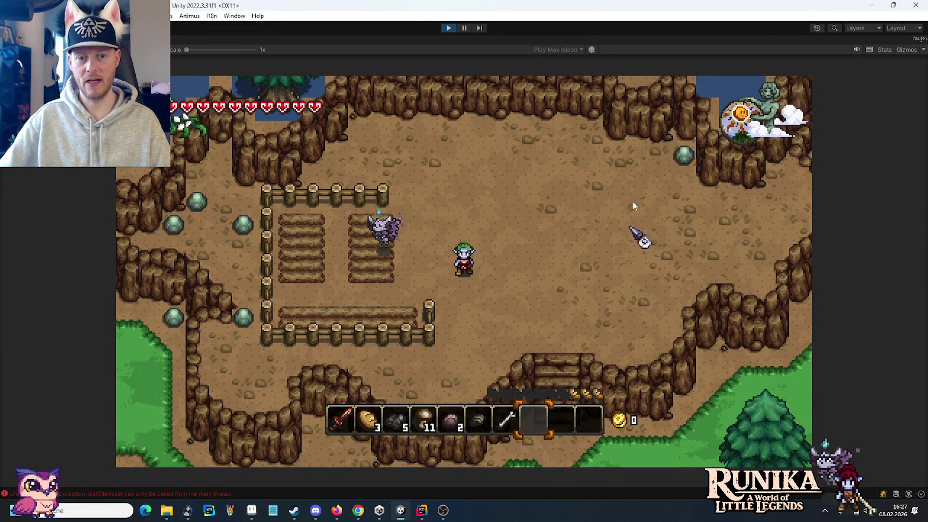
{"action": "key", "text": "s"}
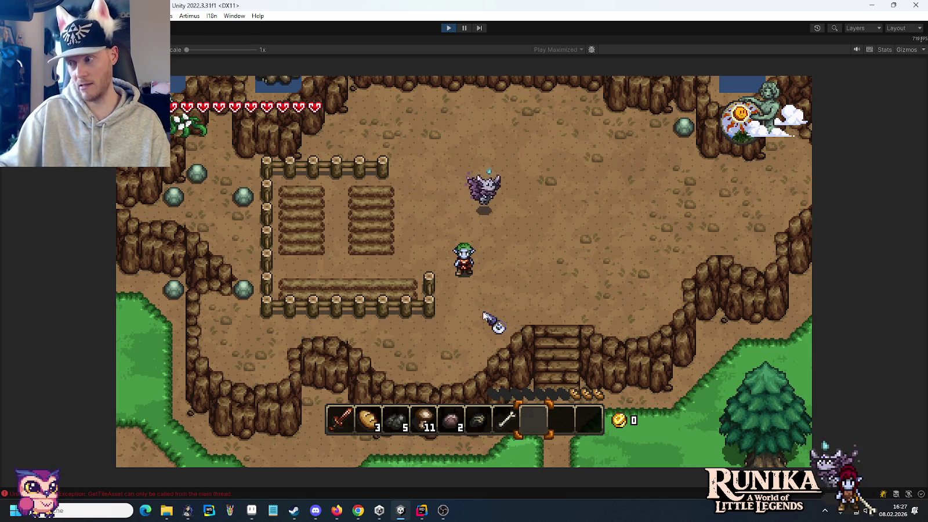
{"action": "key", "text": "s"}
{"action": "key", "text": "d"}
{"action": "key", "text": "d"}
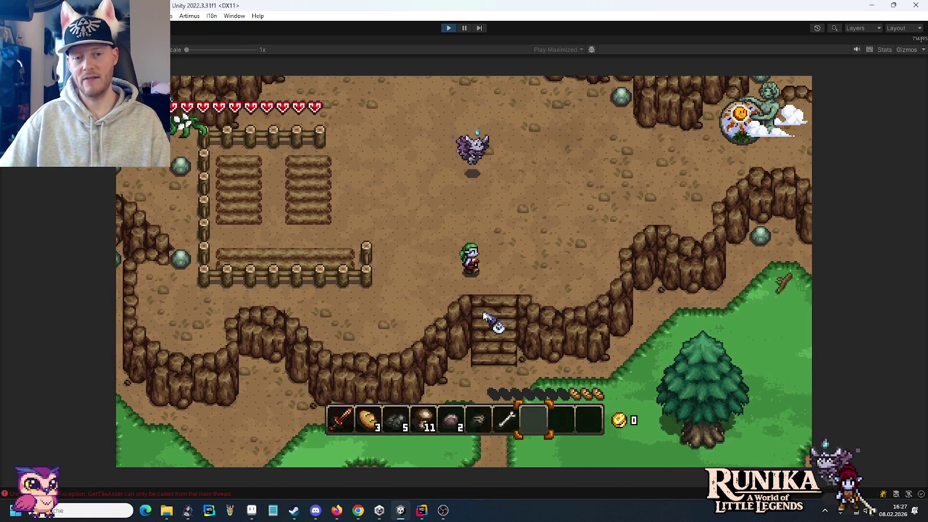
{"action": "key", "text": "w"}
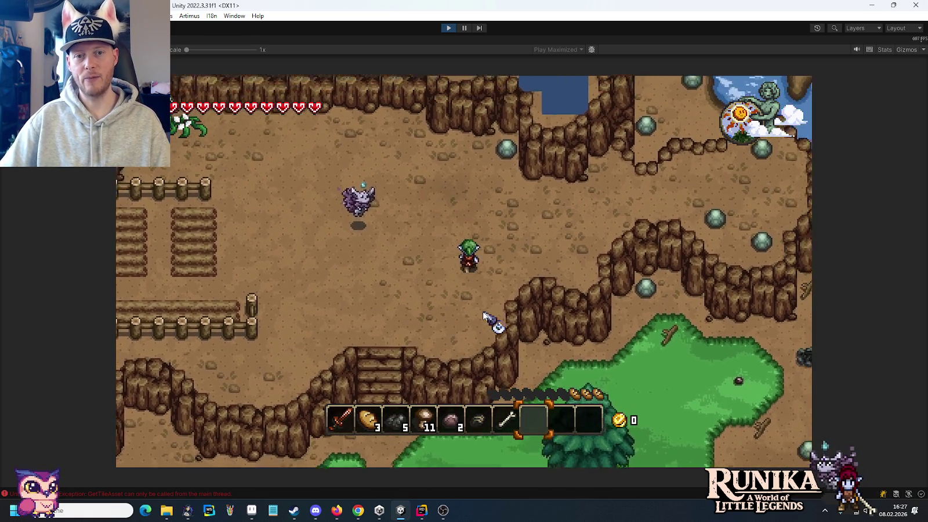
{"action": "key", "text": "d"}
{"action": "key", "text": "w"}
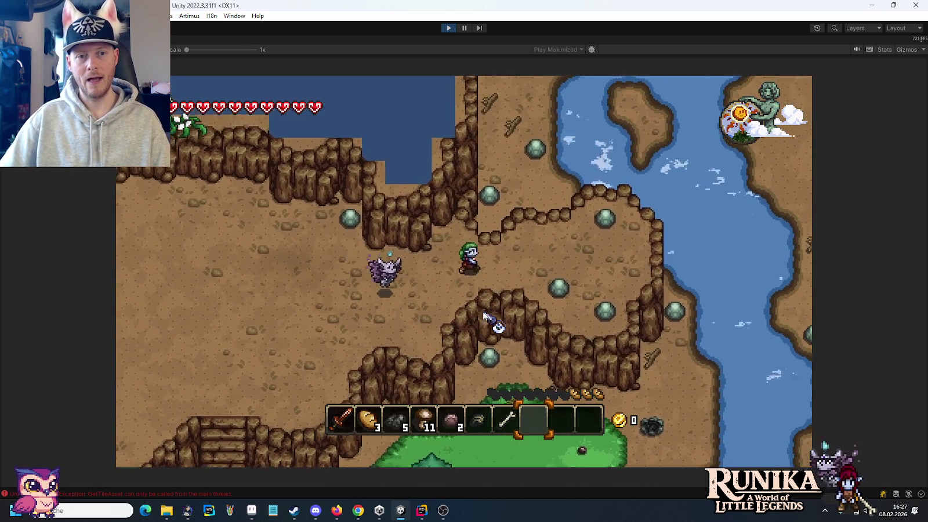
{"action": "key", "text": "d"}
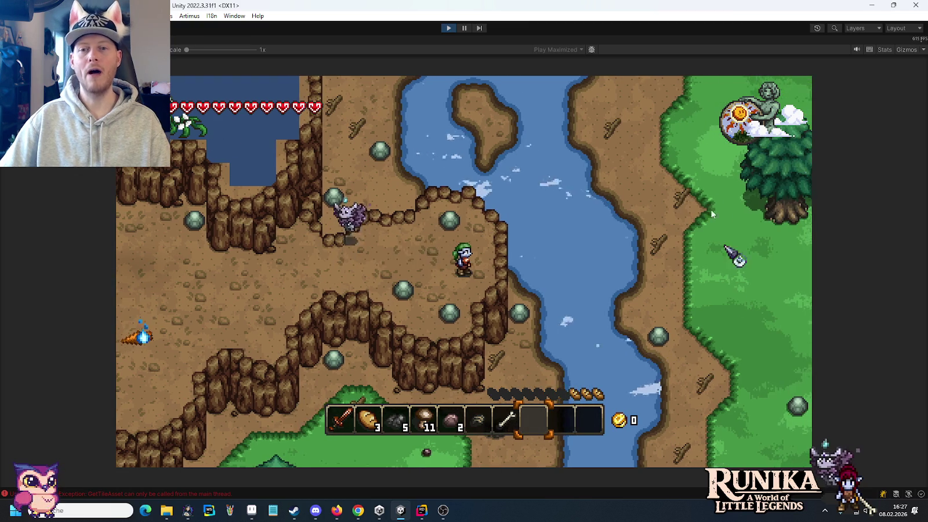
{"action": "key", "text": "d"}
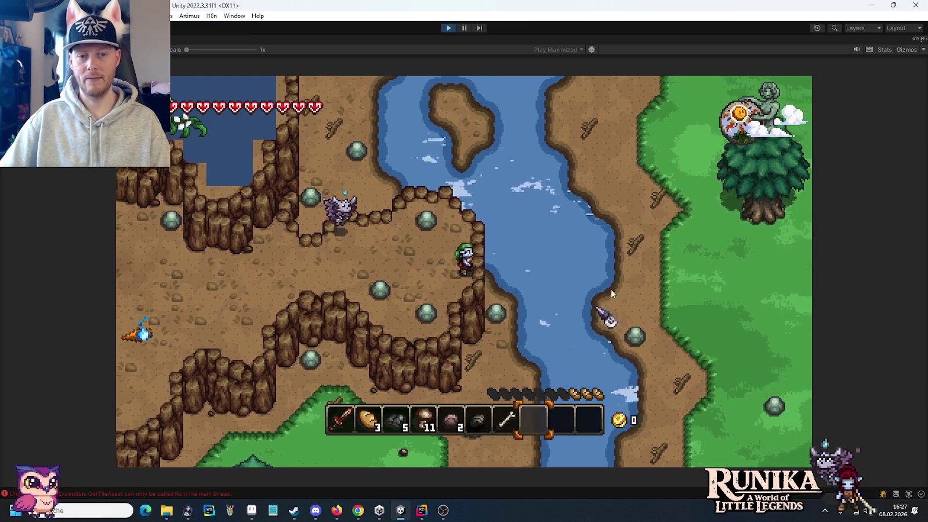
Stop Play mode and bring the Explorer items artwork folder to the front
{"action": "left_click", "coordinate": [450, 28]}
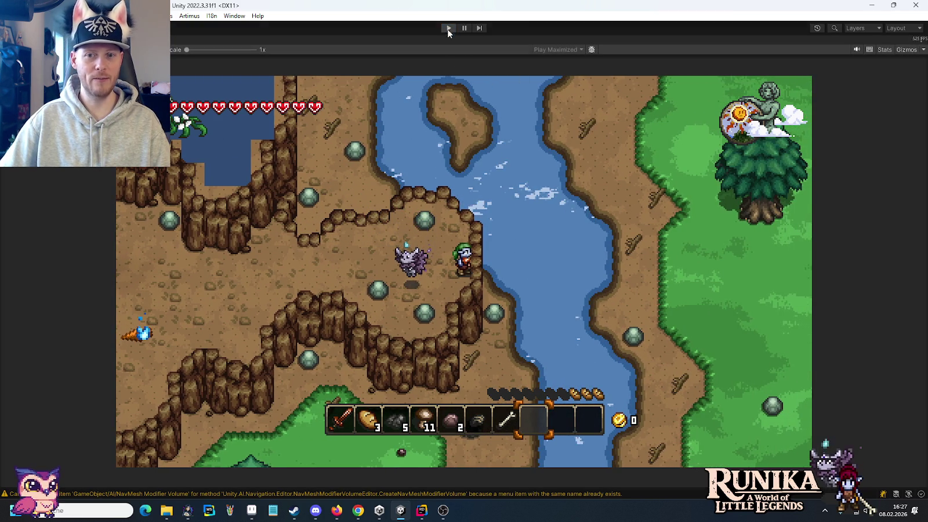
{"action": "left_click", "coordinate": [449, 28]}
{"action": "left_click", "coordinate": [167, 510]}
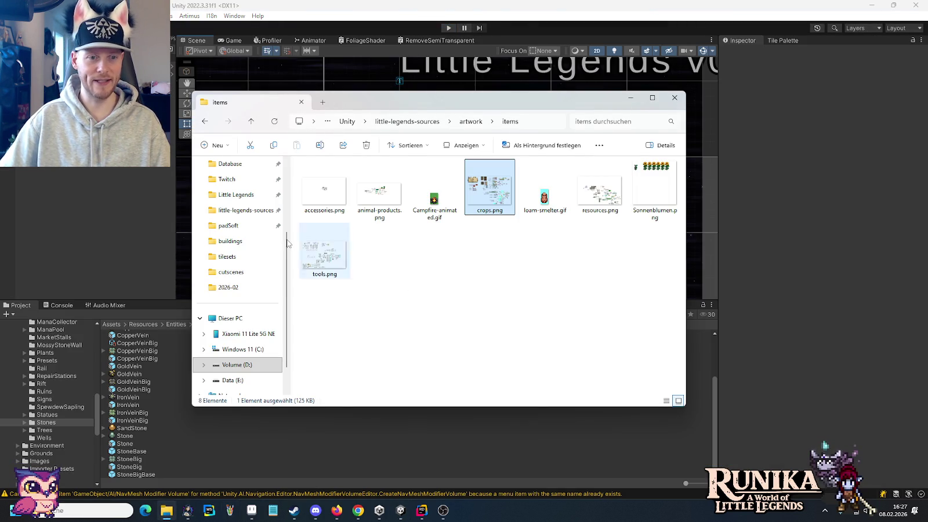
Open the padSoft Little Legends > save > 0.50.4 > map.68 folder in a new Explorer window
{"action": "right_click", "coordinate": [165, 510]}
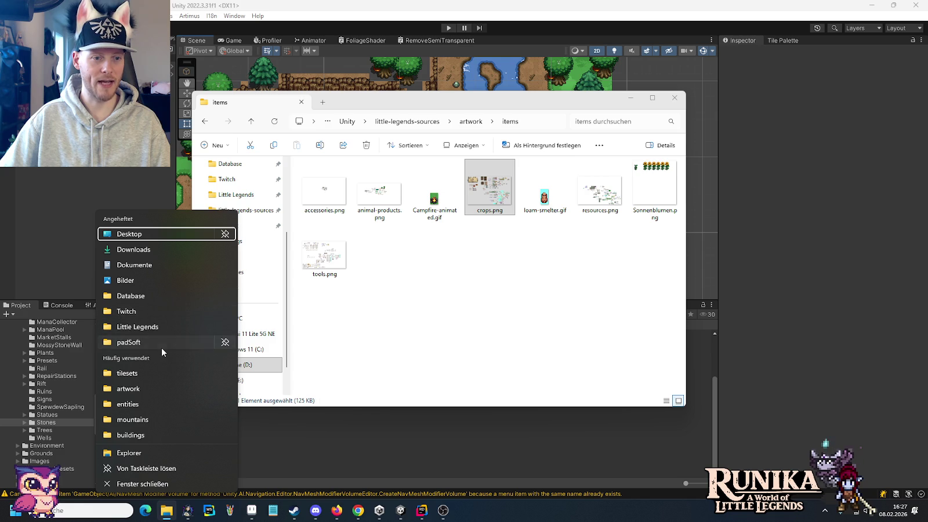
{"action": "left_click", "coordinate": [161, 343]}
{"action": "left_click", "coordinate": [339, 191]}
{"action": "double_click", "coordinate": [339, 192]}
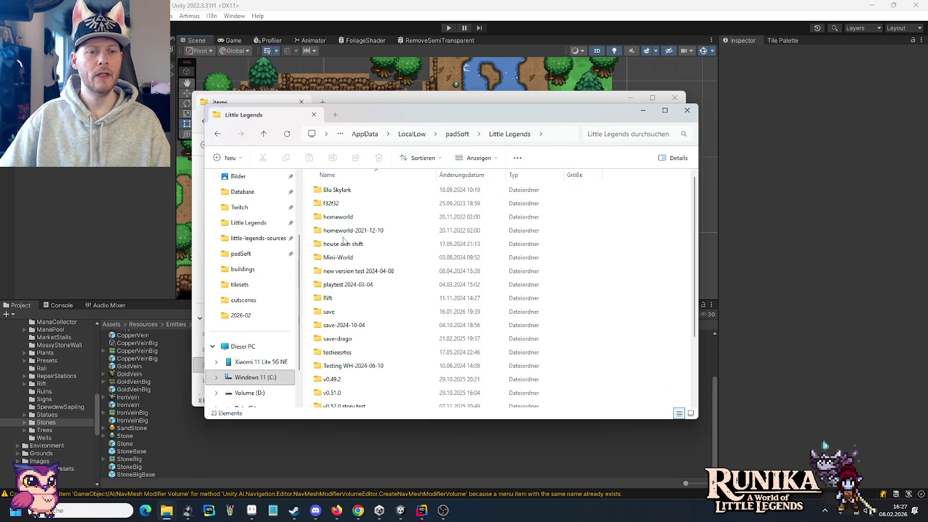
{"action": "double_click", "coordinate": [335, 311]}
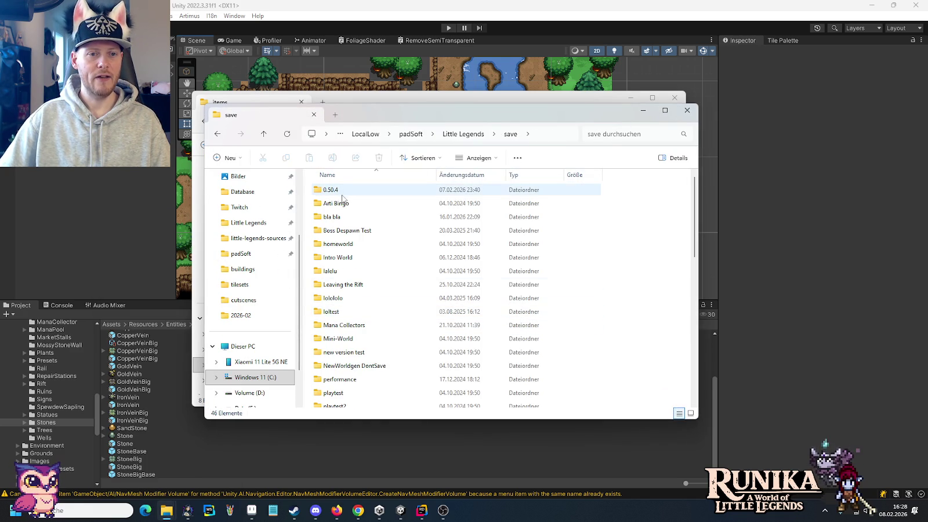
{"action": "double_click", "coordinate": [341, 192]}
{"action": "left_click", "coordinate": [336, 218]}
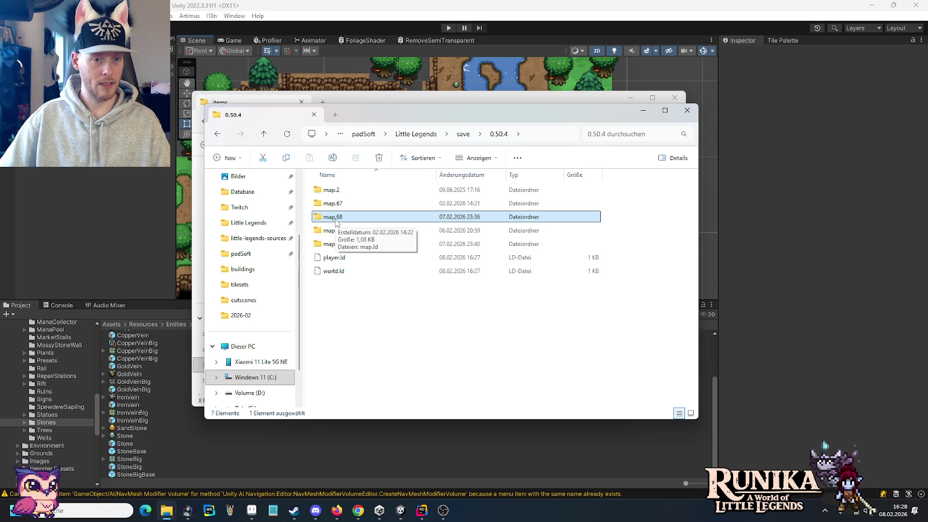
{"action": "double_click", "coordinate": [338, 218]}
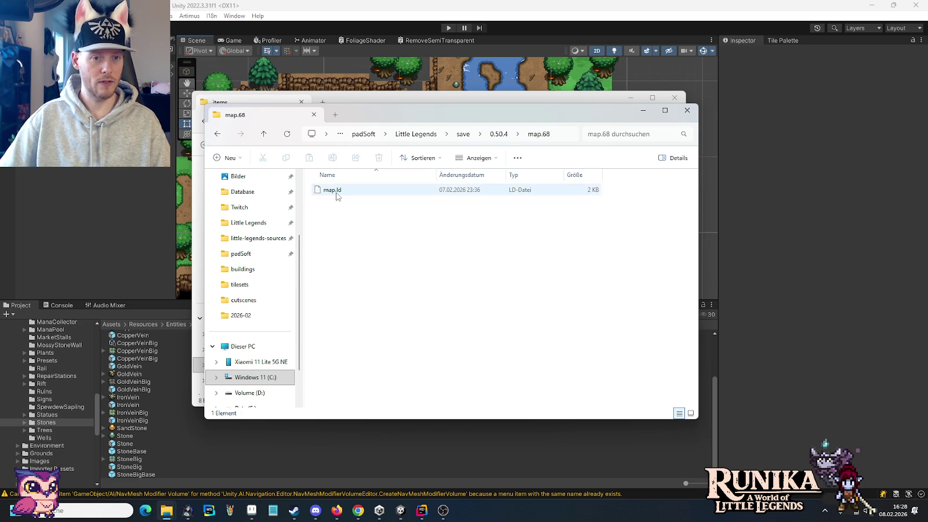
Permanently delete map.ld with Shift+Delete, leaving map.68 empty
{"action": "left_click", "coordinate": [337, 195]}
{"action": "key", "text": "shift+Delete"}
{"action": "key", "text": "Return"}
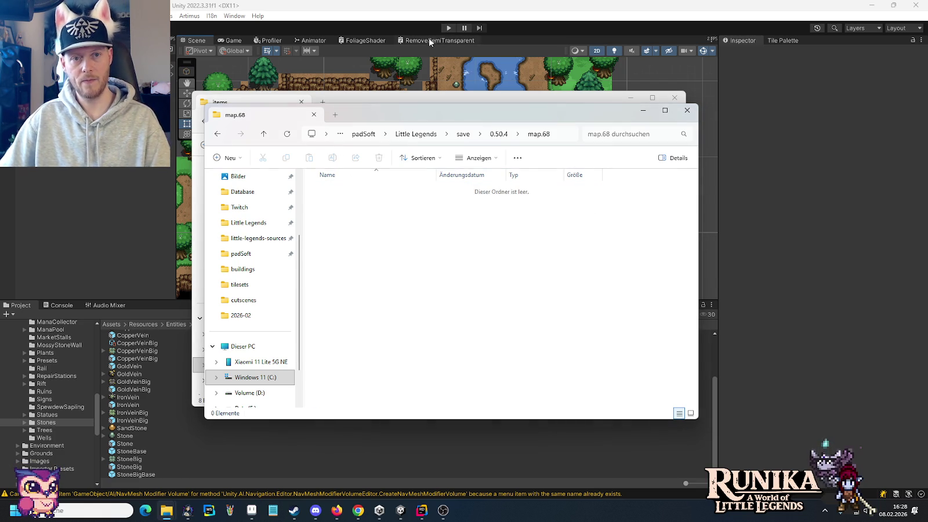
{"action": "left_click", "coordinate": [428, 38]}
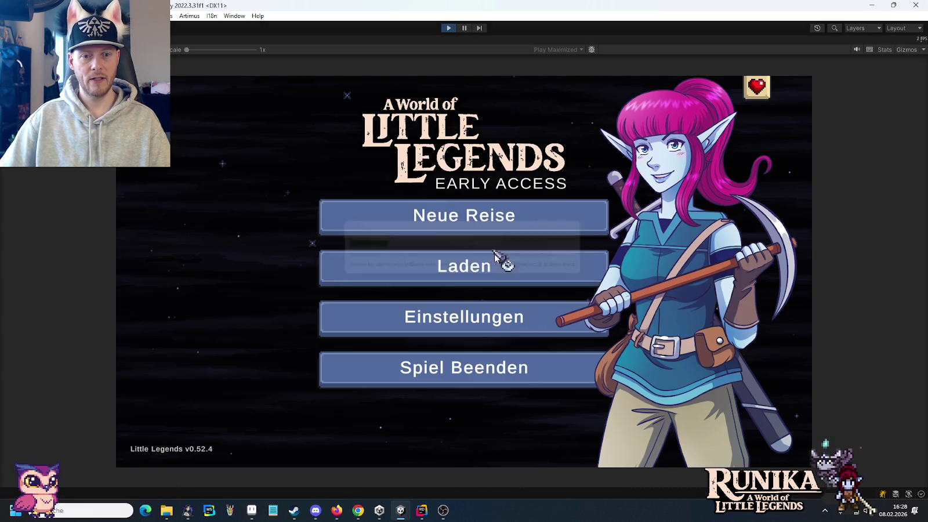
Load the first saved game and walk the hero up and to the right
{"action": "left_click", "coordinate": [496, 258]}
{"action": "left_click", "coordinate": [371, 232]}
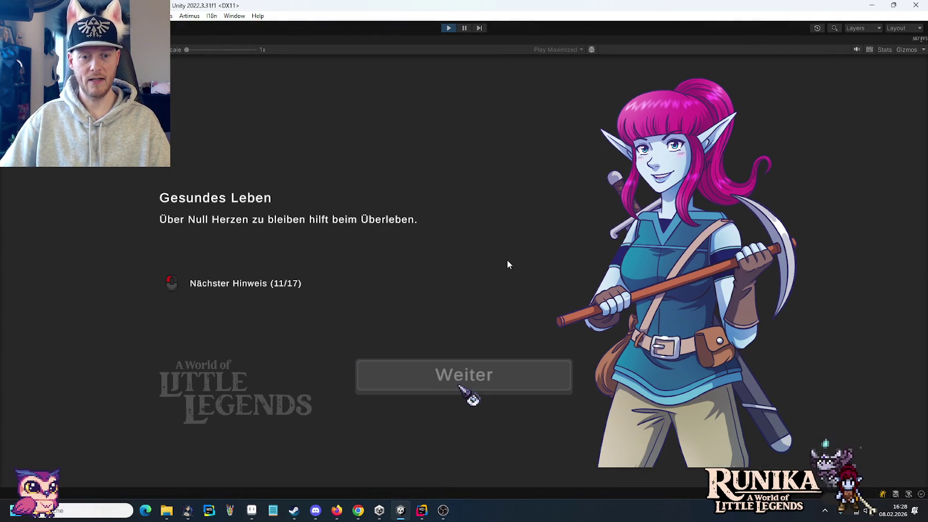
{"action": "key", "text": "d"}
{"action": "key", "text": "w"}
Walk east along the river cliffs and back west, then bring up Explorer's artwork folder
{"action": "key", "text": "d"}
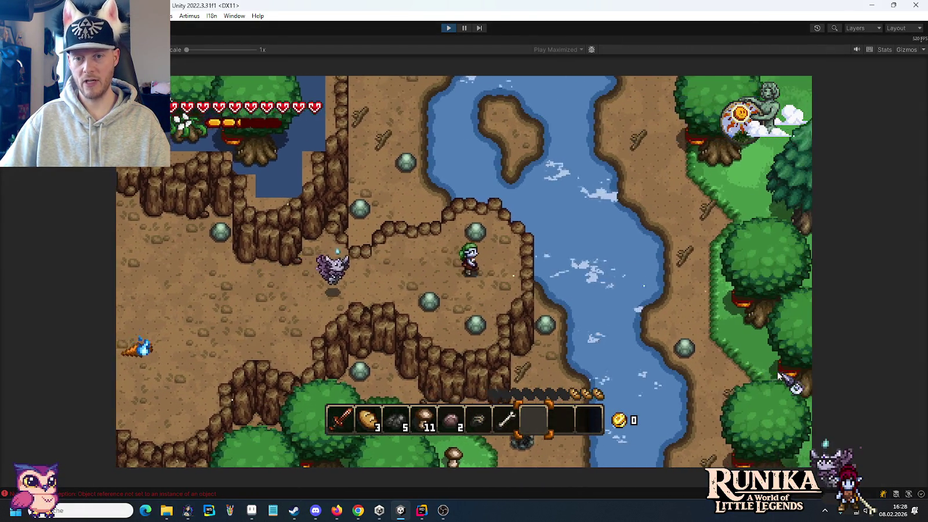
{"action": "key", "text": "d"}
{"action": "key", "text": "d"}
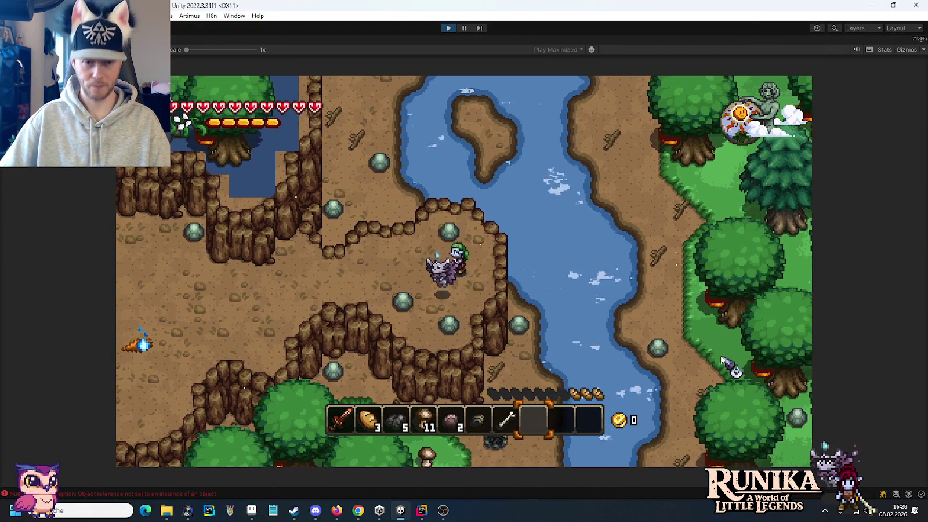
{"action": "key", "text": "a"}
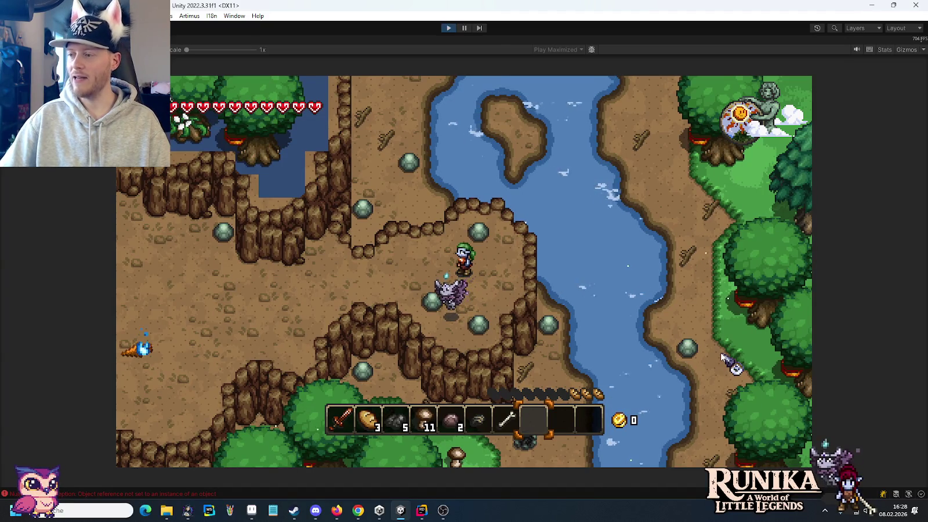
{"action": "mouse_move", "coordinate": [166, 510]}
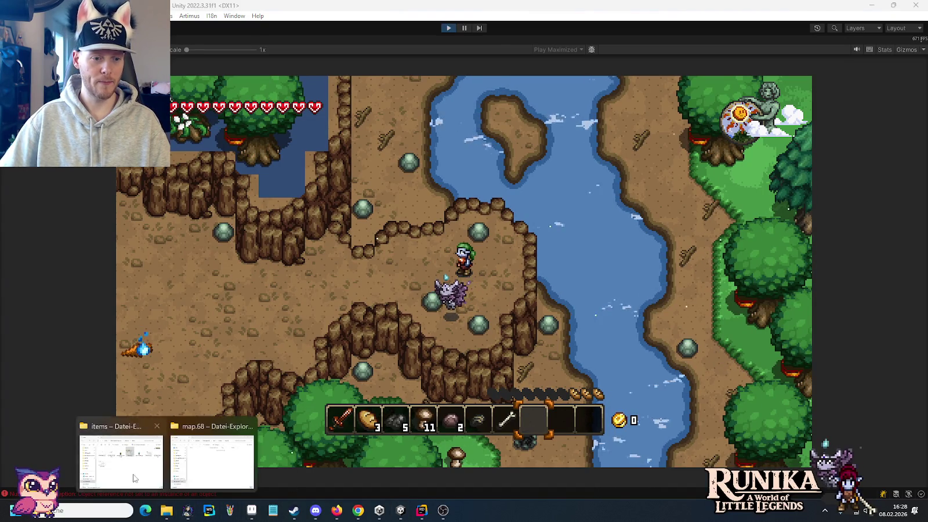
{"action": "left_click", "coordinate": [139, 481]}
{"action": "left_click", "coordinate": [470, 121]}
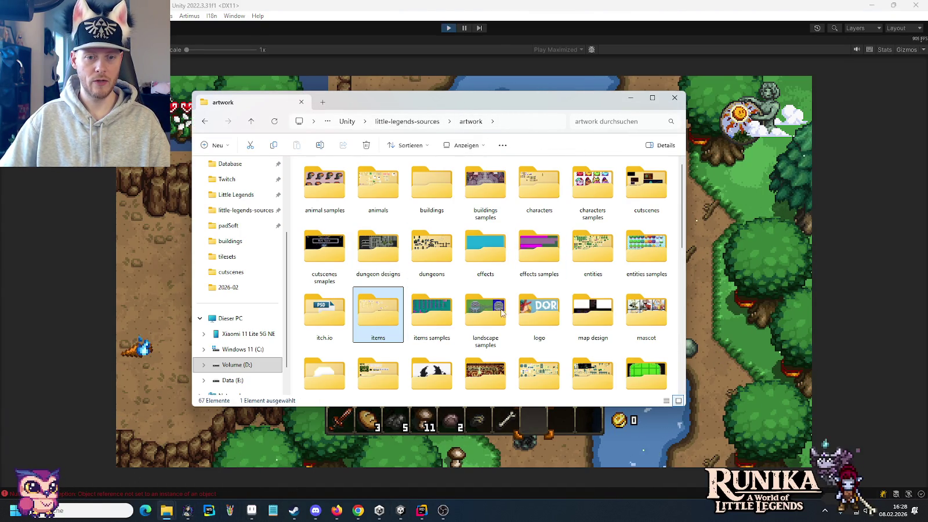
Browse the landscape samples reference images, then return to the artwork folder
{"action": "double_click", "coordinate": [485, 310]}
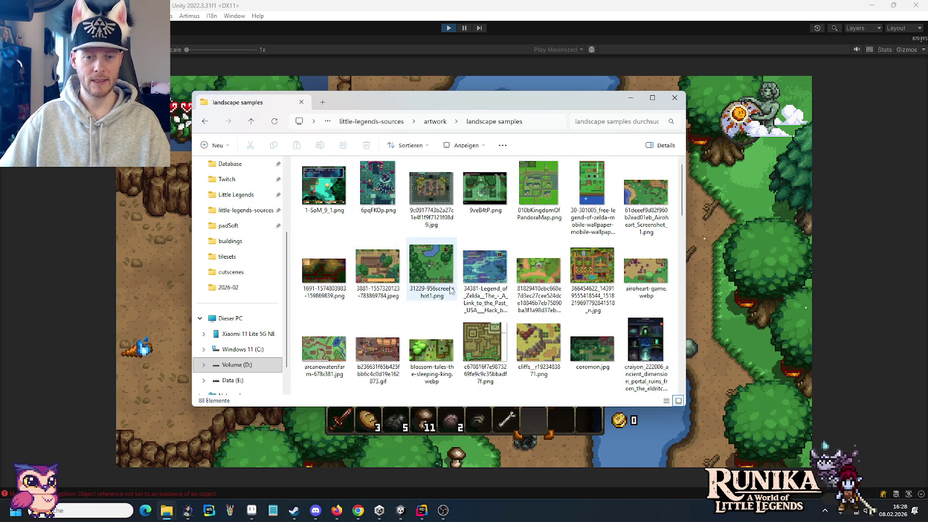
{"action": "scroll", "coordinate": [536, 306], "scroll_direction": "down", "scroll_amount": 3}
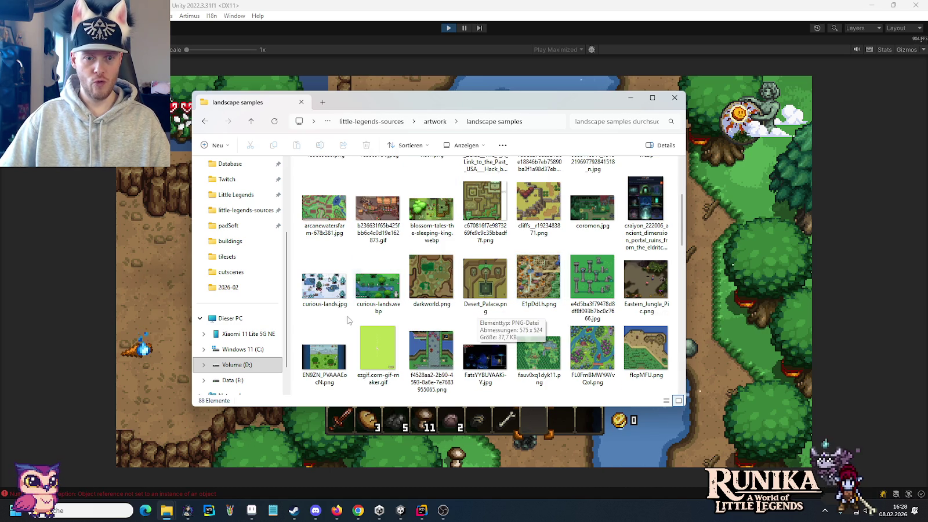
{"action": "scroll", "coordinate": [394, 318], "scroll_direction": "down", "scroll_amount": 3}
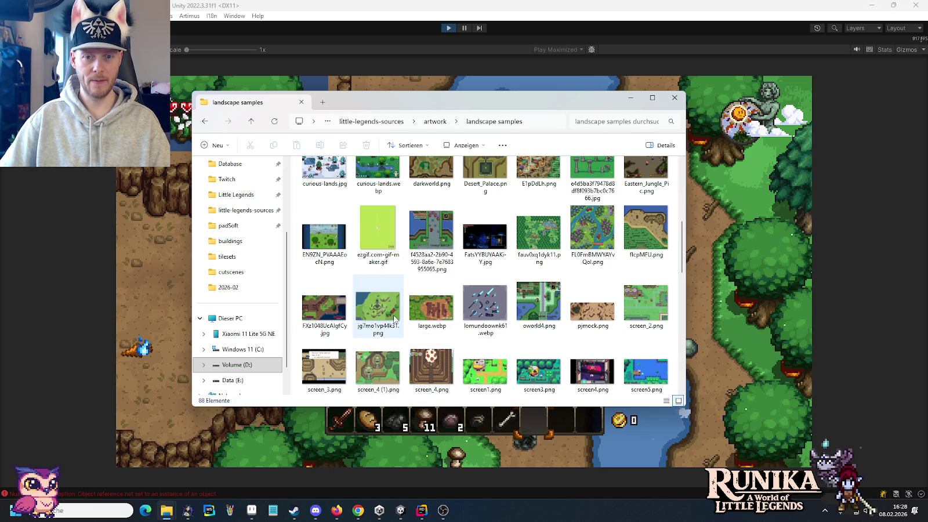
{"action": "scroll", "coordinate": [395, 318], "scroll_direction": "down", "scroll_amount": 5}
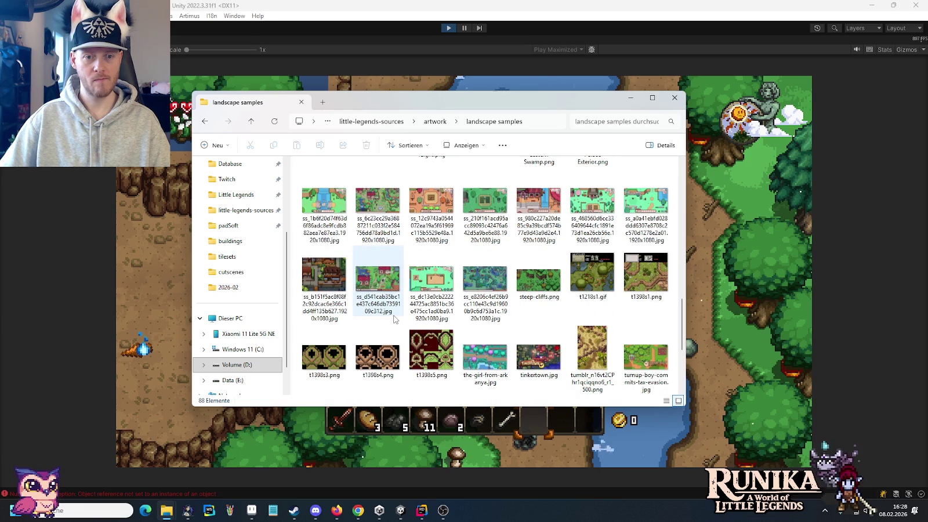
{"action": "scroll", "coordinate": [394, 318], "scroll_direction": "down", "scroll_amount": 2}
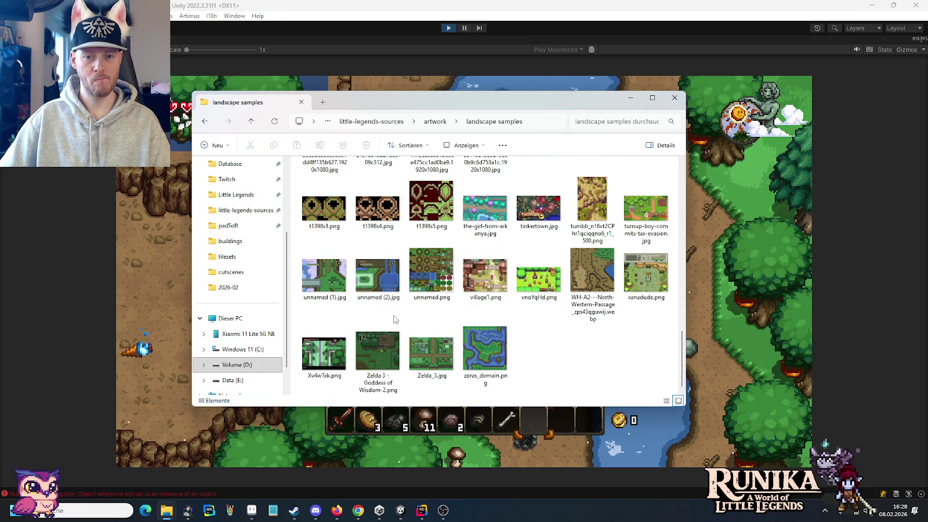
{"action": "scroll", "coordinate": [395, 317], "scroll_direction": "up", "scroll_amount": 4}
{"action": "scroll", "coordinate": [395, 318], "scroll_direction": "up", "scroll_amount": 4}
{"action": "scroll", "coordinate": [394, 318], "scroll_direction": "up", "scroll_amount": 4}
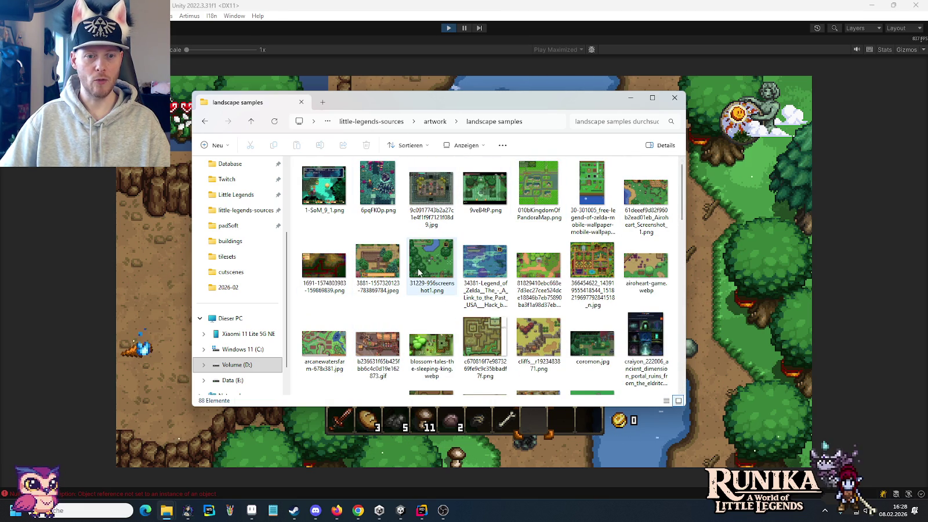
{"action": "scroll", "coordinate": [650, 268], "scroll_direction": "down", "scroll_amount": 2}
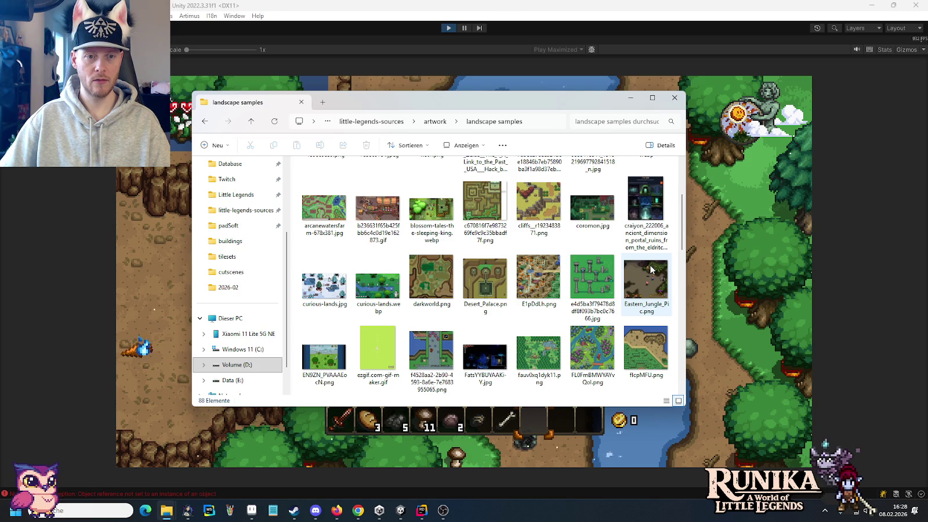
{"action": "scroll", "coordinate": [524, 280], "scroll_direction": "down", "scroll_amount": 2}
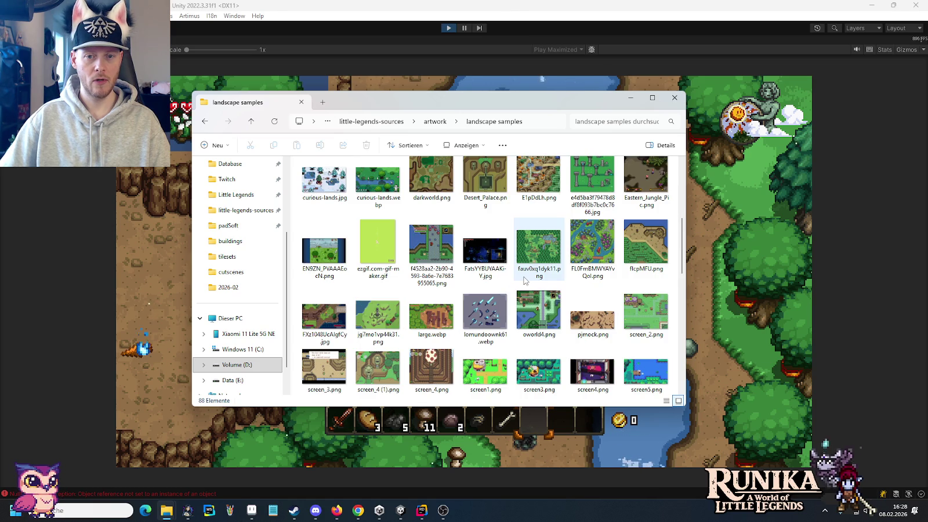
{"action": "key", "text": "alt+Left"}
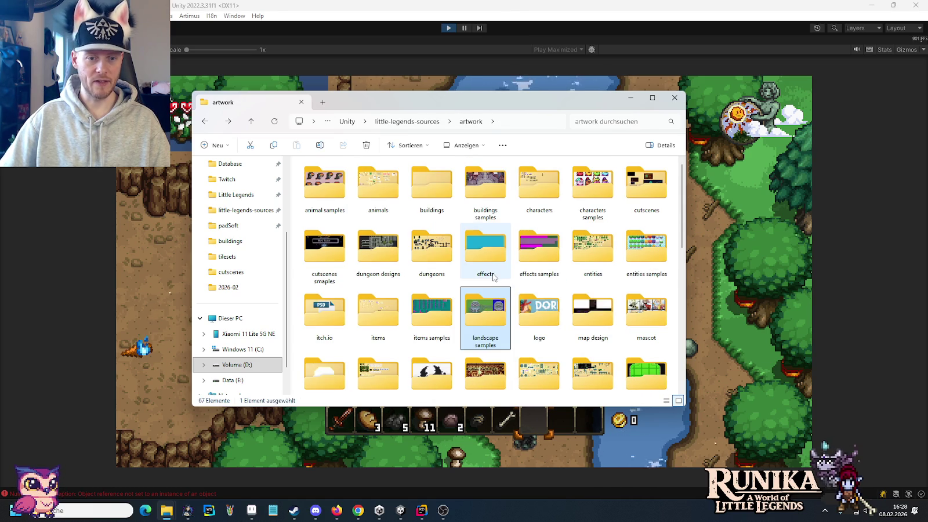
Browse the tileset samples thumbnails and open quicksandfieldwatercourse.png in the image viewer
{"action": "scroll", "coordinate": [494, 277], "scroll_direction": "down", "scroll_amount": 2}
{"action": "double_click", "coordinate": [324, 348]}
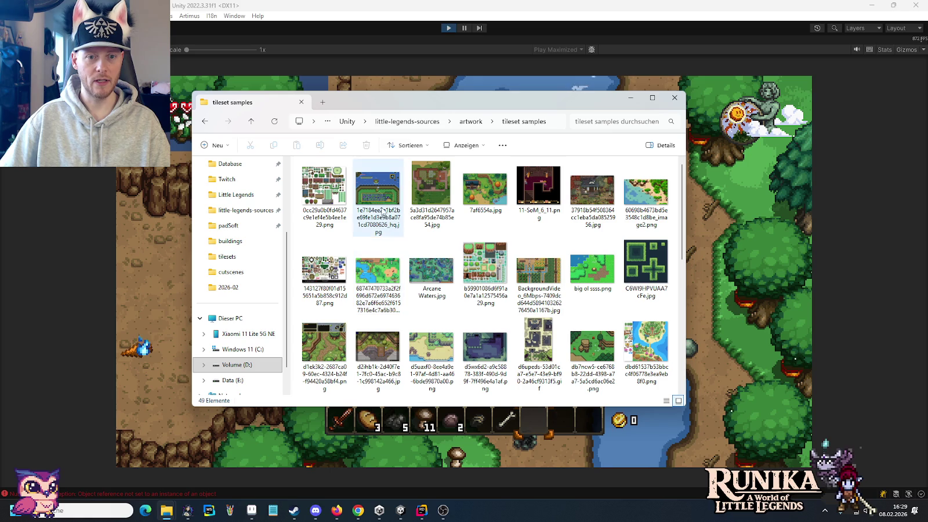
{"action": "mouse_move", "coordinate": [484, 262]}
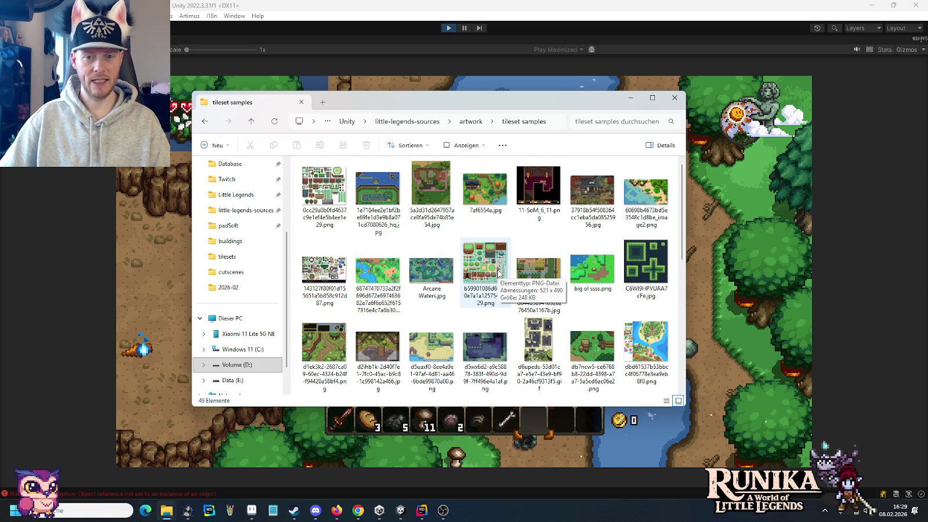
{"action": "scroll", "coordinate": [497, 272], "scroll_direction": "down", "scroll_amount": 2}
{"action": "scroll", "coordinate": [498, 273], "scroll_direction": "down", "scroll_amount": 2}
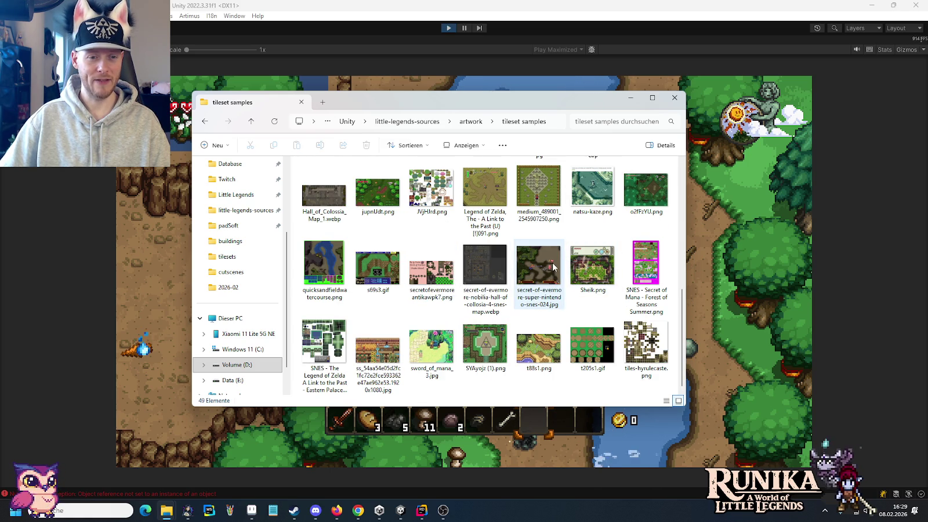
{"action": "left_click", "coordinate": [324, 263]}
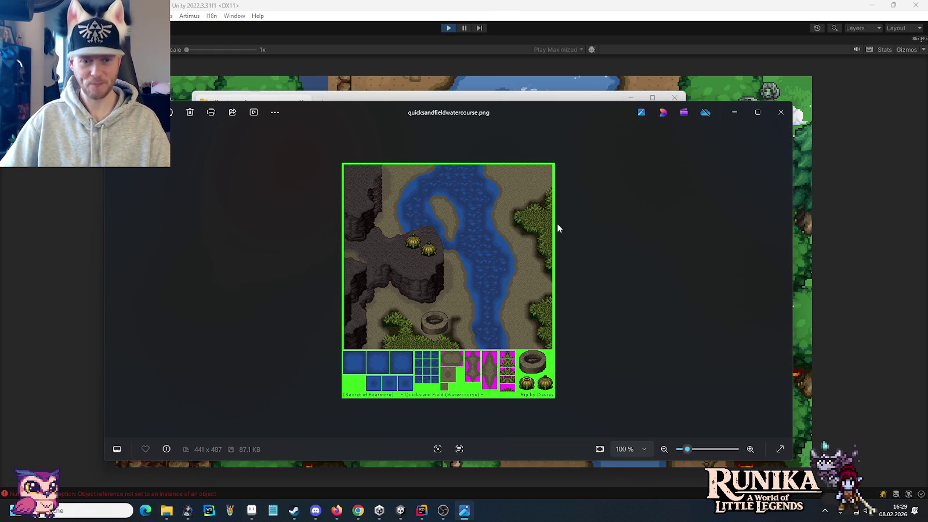
Close the quicksandfieldwatercourse.png image in Windows Photos to return to the running game
{"action": "left_click", "coordinate": [776, 119]}
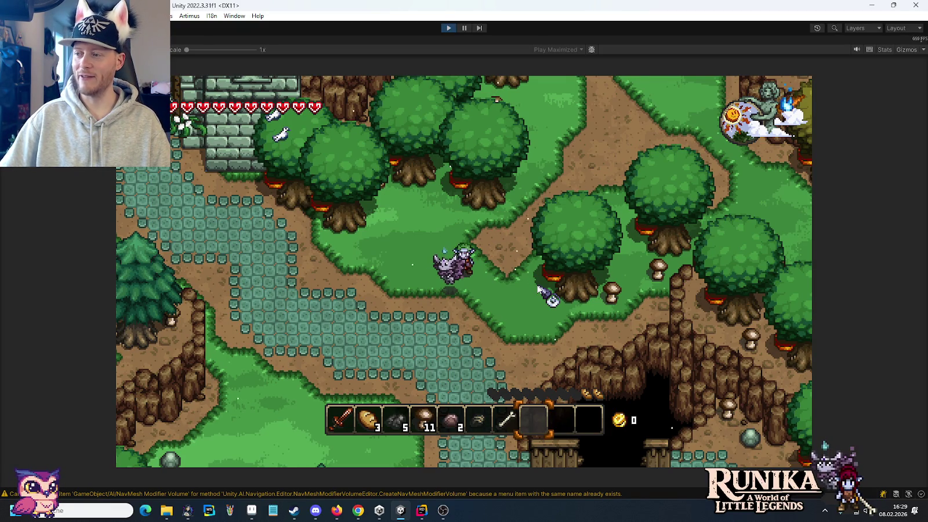
Walk the hero south onto the cave's wooden bridge, then back north to the castle gate
{"action": "key", "text": "s"}
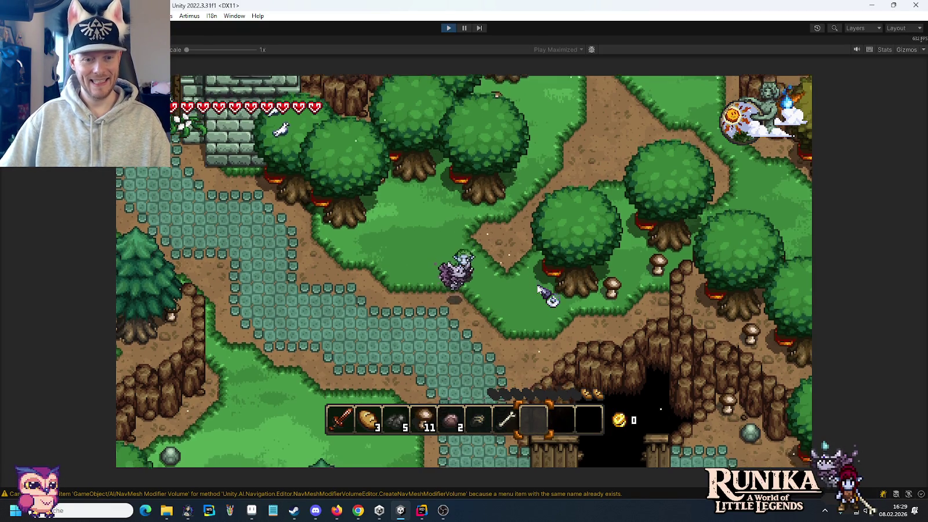
{"action": "key", "text": "s"}
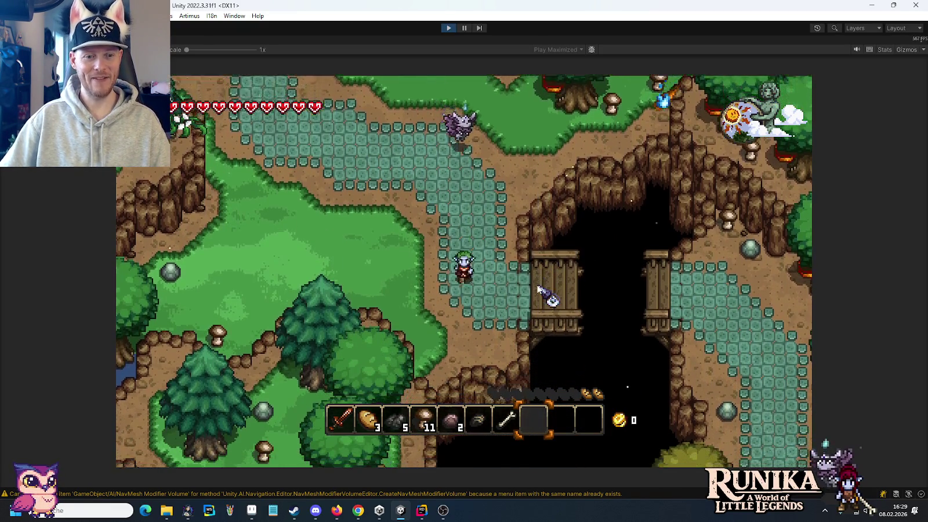
{"action": "key", "text": "d"}
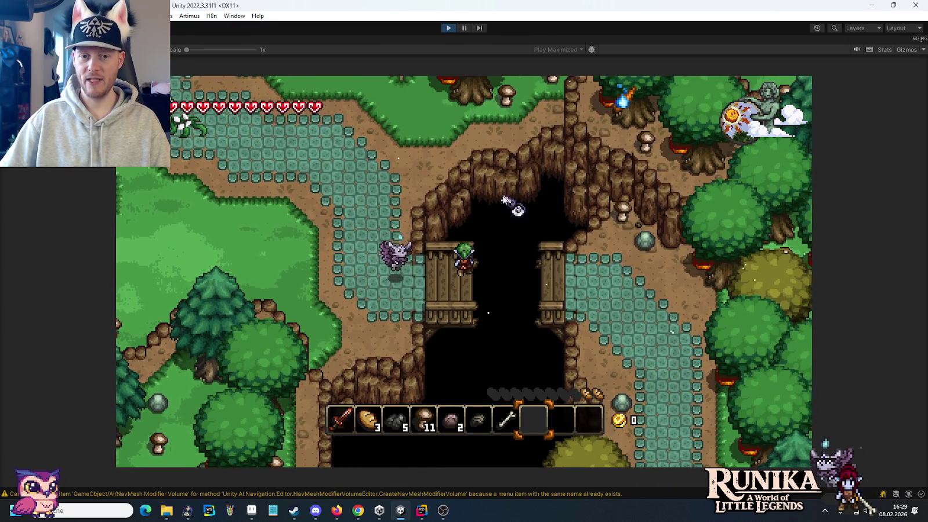
{"action": "key", "text": "a"}
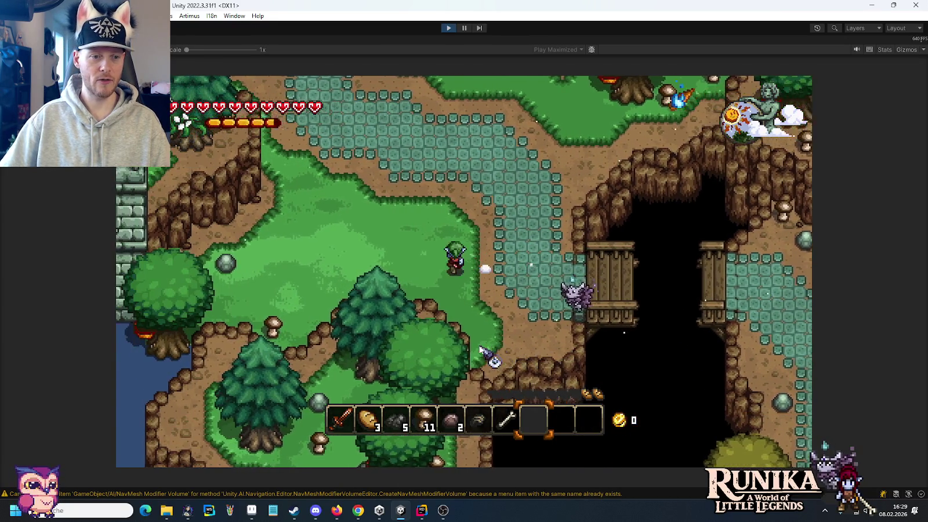
{"action": "key", "text": "a"}
{"action": "key", "text": "w"}
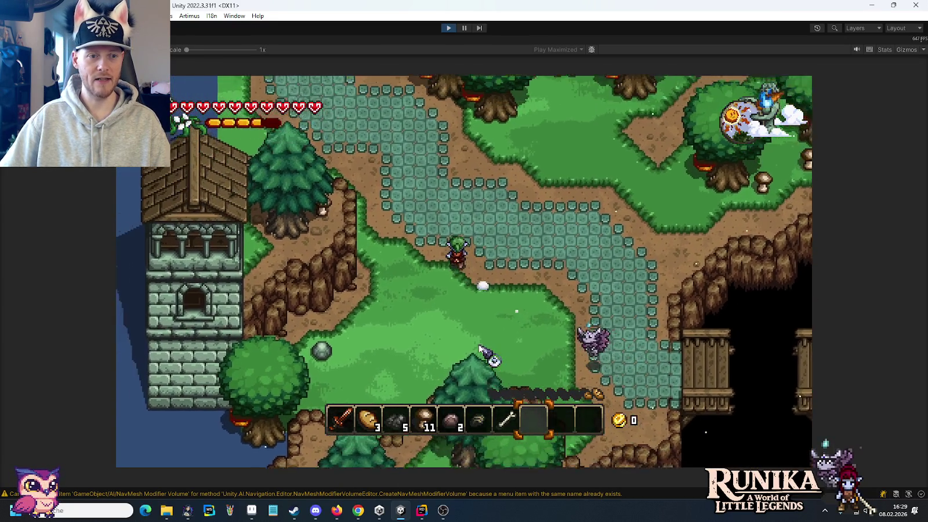
{"action": "key", "text": "w"}
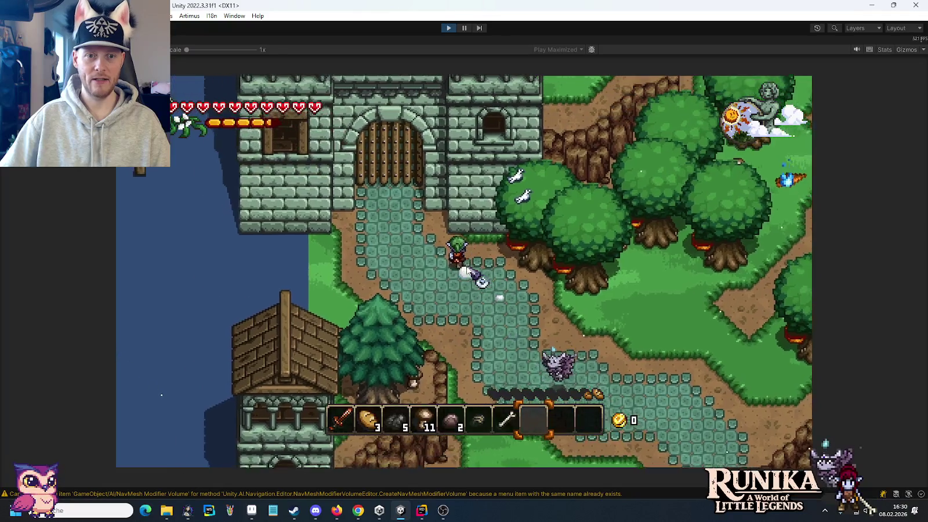
{"action": "key", "text": "w"}
{"action": "key", "text": "a"}
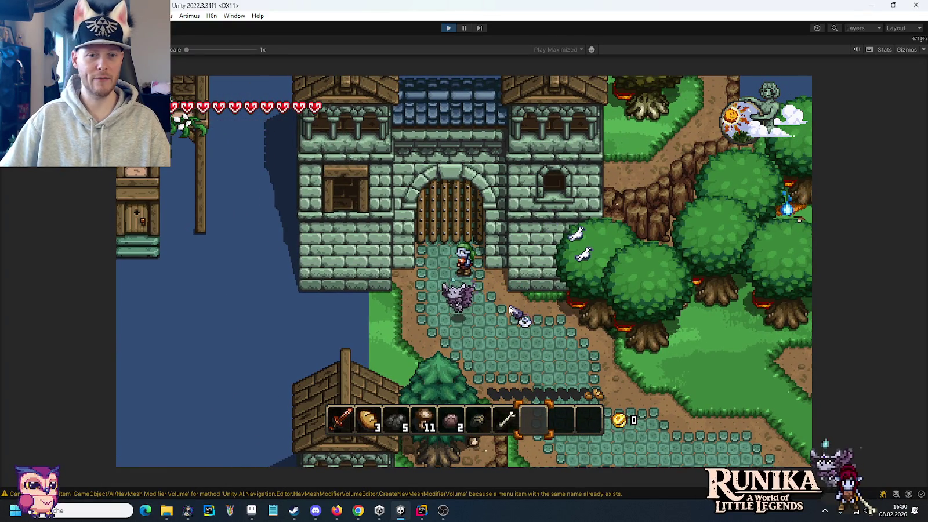
{"action": "key", "text": "w"}
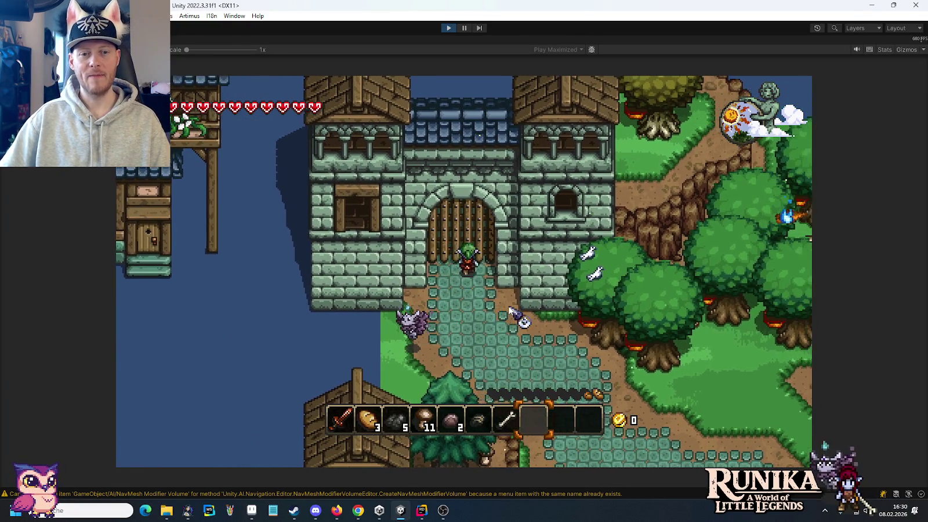
Walk east along the cobblestone path into the forest, north across the dark area, then back south
{"action": "key", "text": "s"}
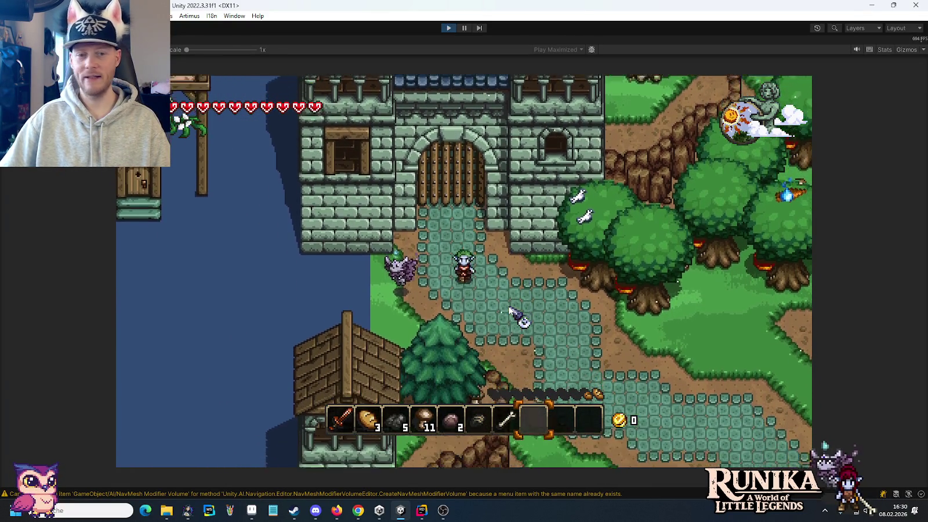
{"action": "key", "text": "d"}
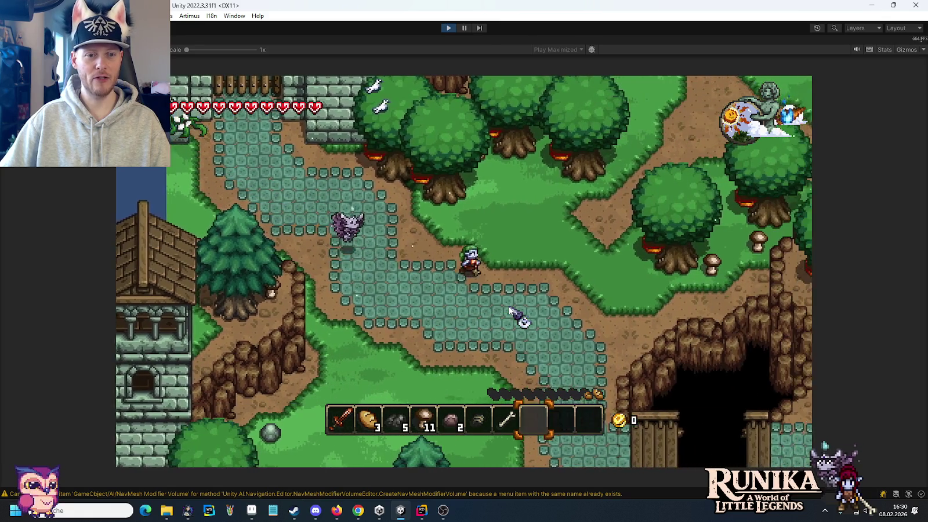
{"action": "key", "text": "w"}
{"action": "key", "text": "d"}
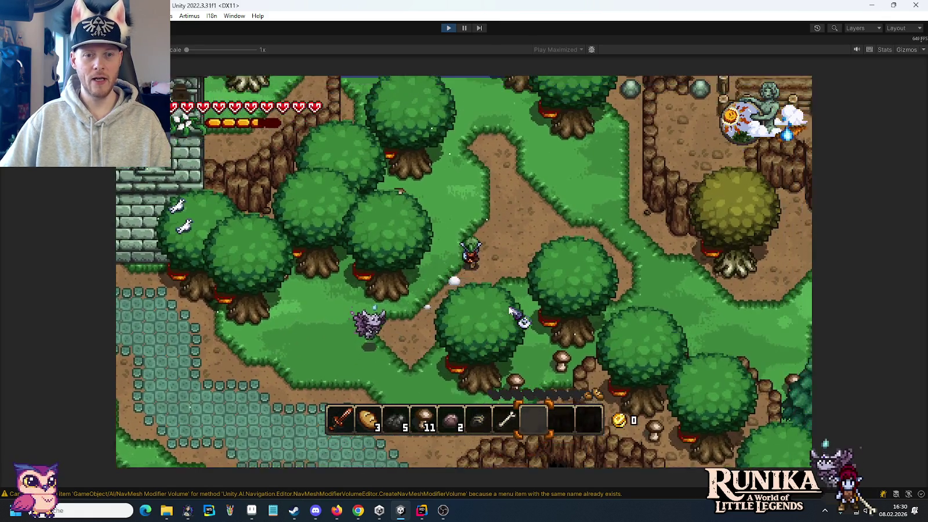
{"action": "key", "text": "w"}
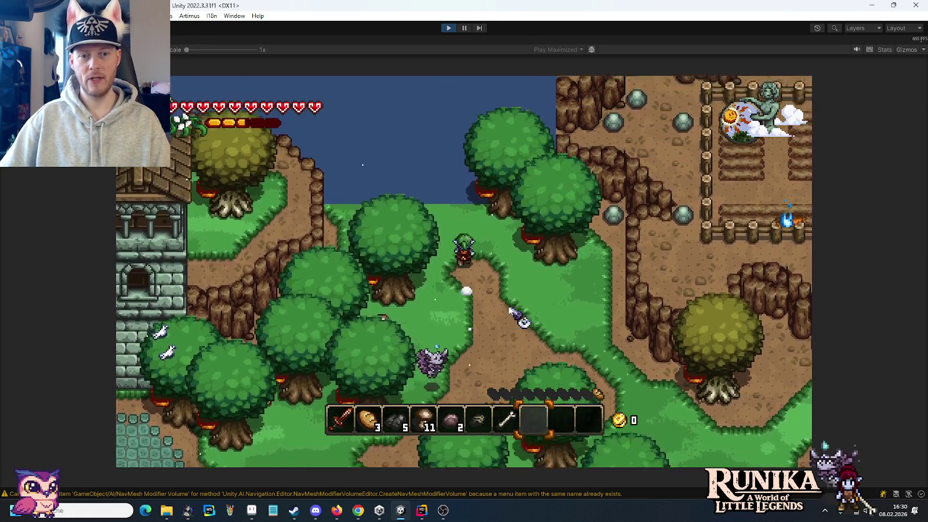
{"action": "key", "text": "w"}
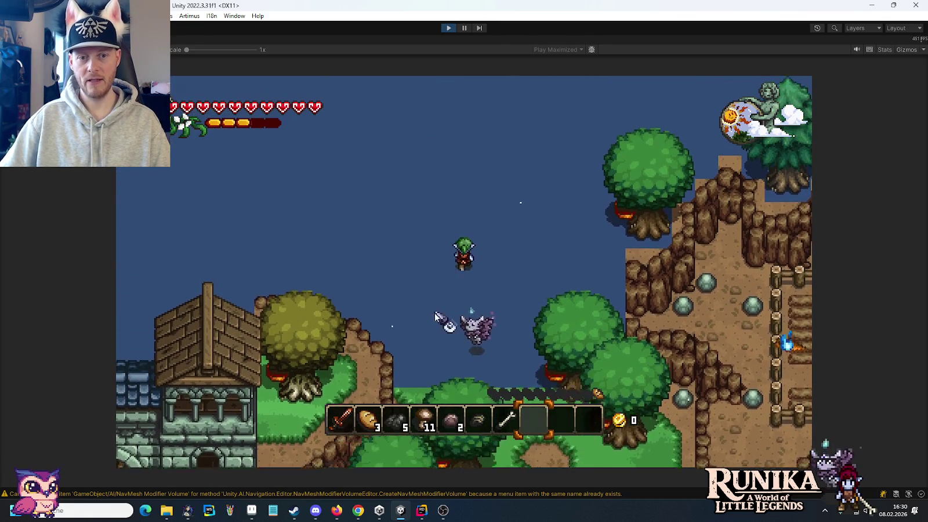
{"action": "key", "text": "w"}
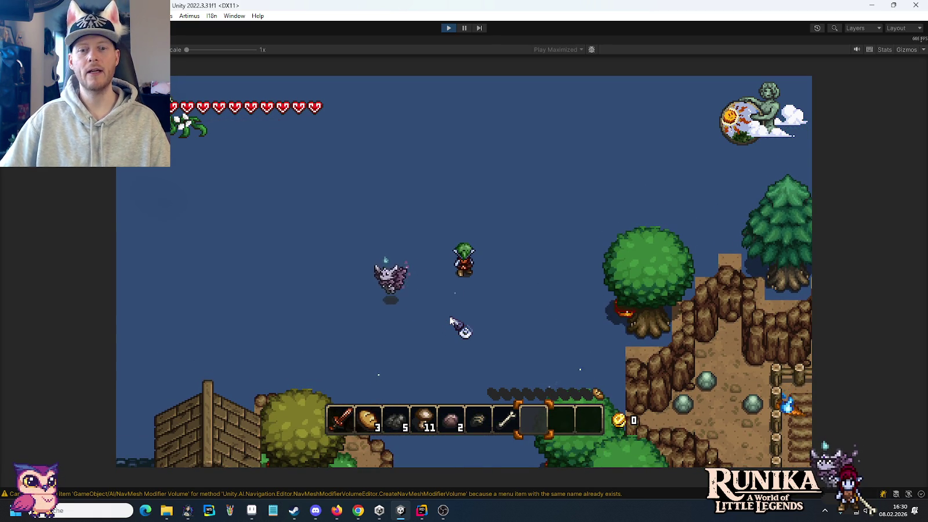
{"action": "key", "text": "s"}
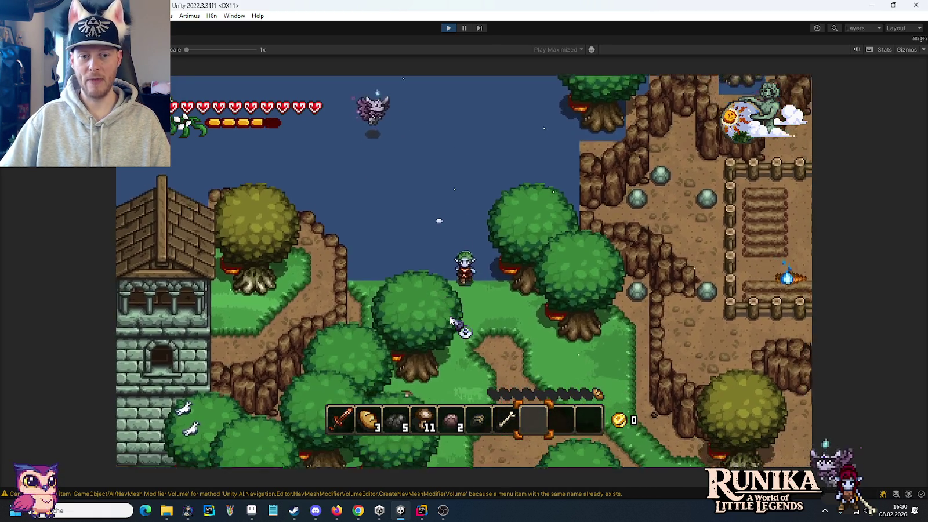
{"action": "key", "text": "s"}
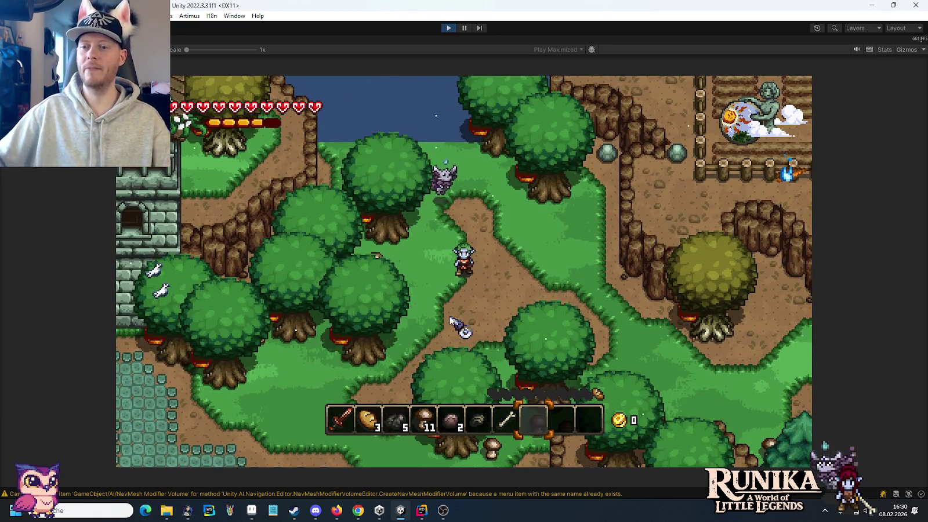
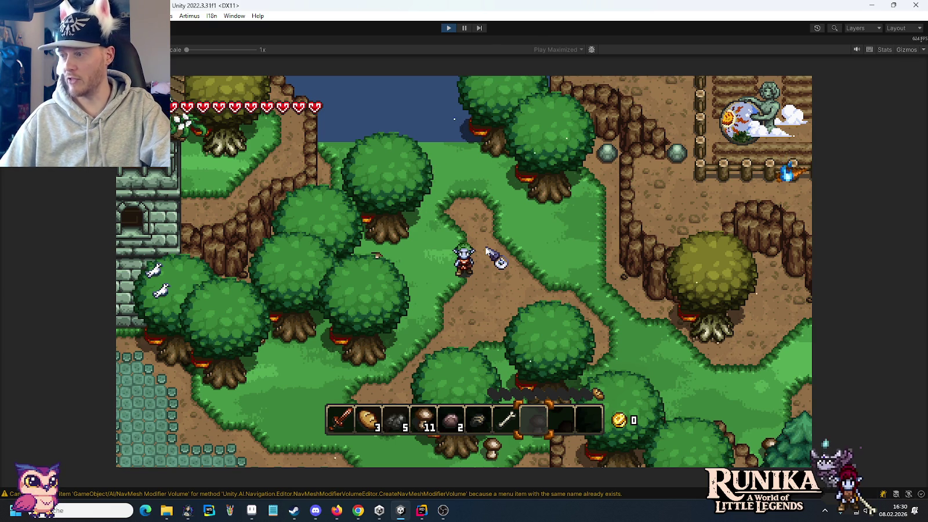
Stop the Unity play test and bring up the buildings sprite sheet in Aseprite
{"action": "left_click", "coordinate": [447, 28]}
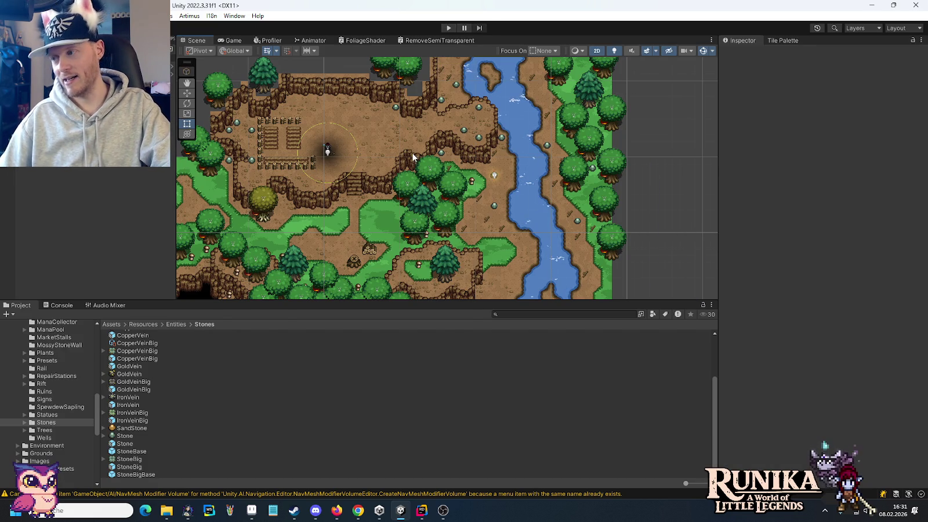
{"action": "left_click", "coordinate": [252, 510]}
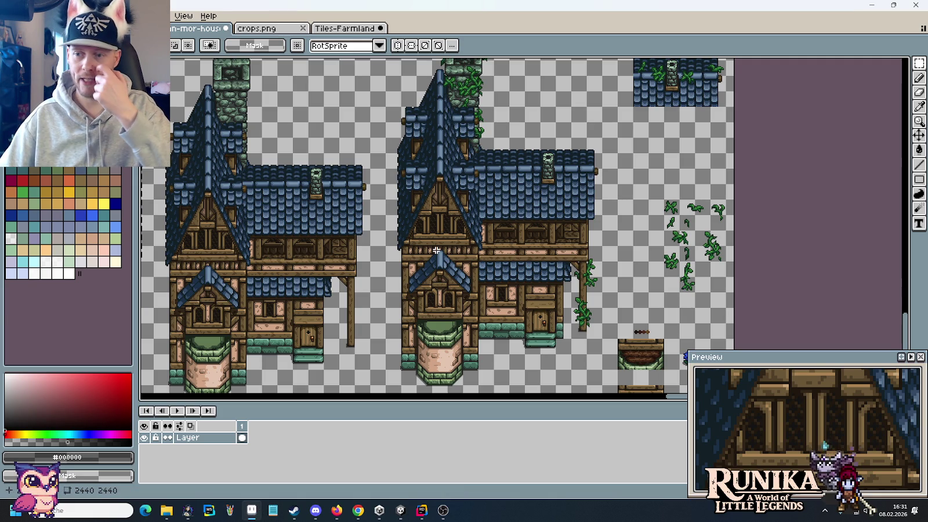
Centre the barrel tiles and pick yellow for filling, undoing a stray background fill
{"action": "left_click_drag", "start_coordinate": [303, 205], "coordinate": [415, 207]}
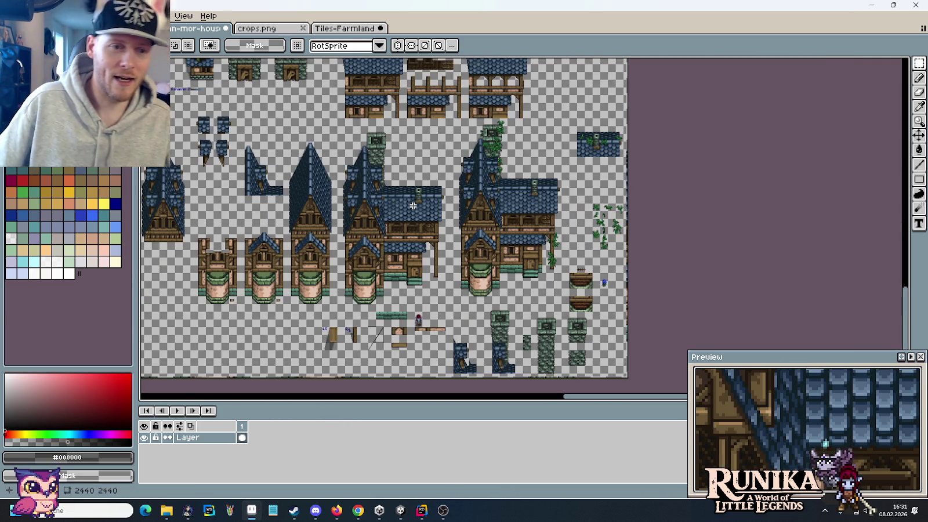
{"action": "scroll", "coordinate": [421, 184], "scroll_direction": "down", "scroll_amount": 2}
{"action": "scroll", "coordinate": [555, 272], "scroll_direction": "up", "scroll_amount": 3}
{"action": "scroll", "coordinate": [700, 275], "scroll_direction": "up", "scroll_amount": 1}
{"action": "left_click_drag", "start_coordinate": [699, 275], "coordinate": [477, 141]}
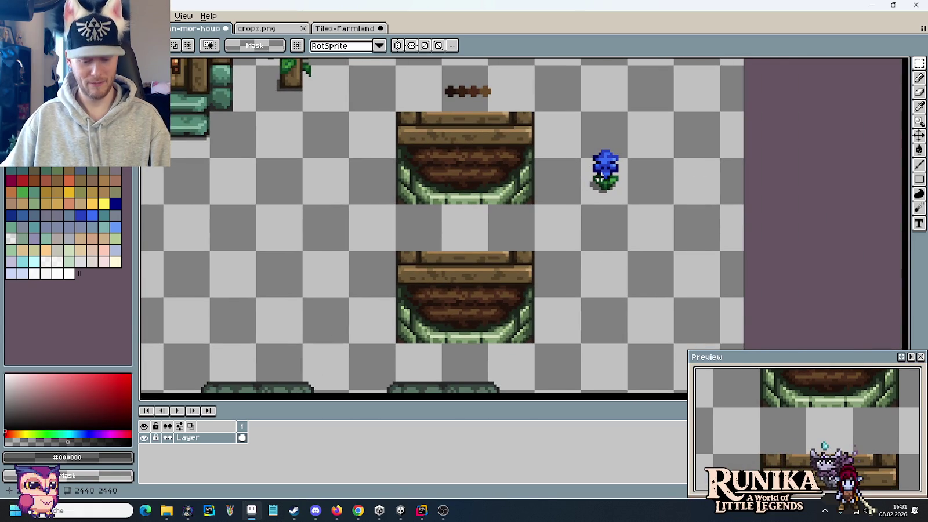
{"action": "key", "text": "i"}
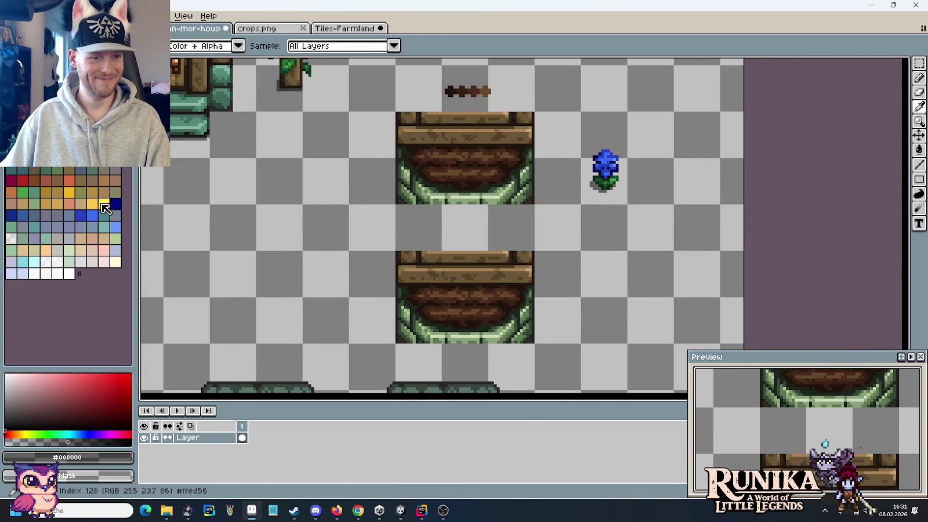
{"action": "left_click", "coordinate": [105, 209]}
{"action": "key", "text": "g"}
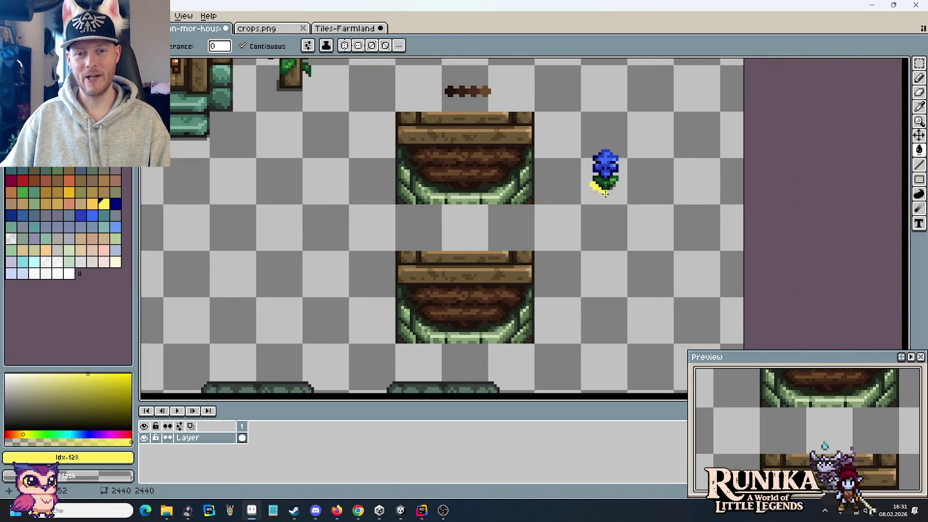
{"action": "scroll", "coordinate": [606, 193], "scroll_direction": "up", "scroll_amount": 2}
{"action": "left_click", "coordinate": [620, 179]}
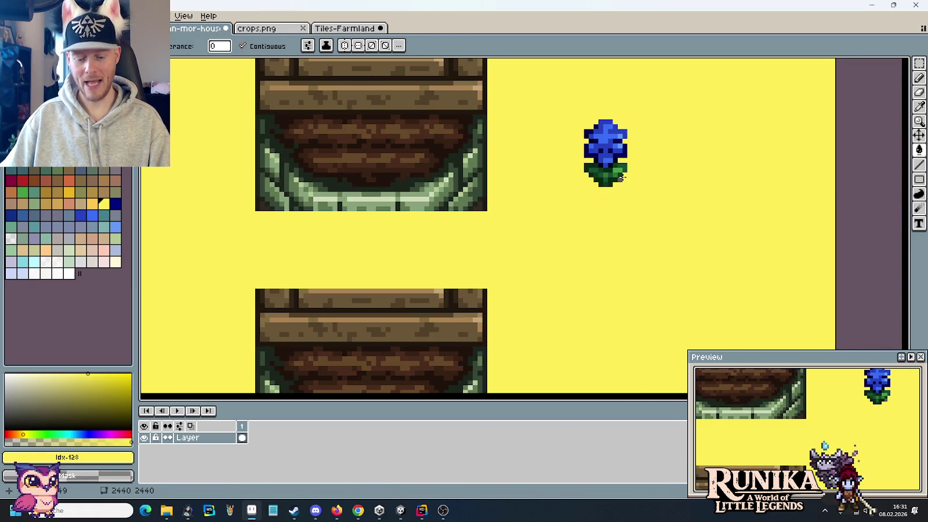
{"action": "key", "text": "ctrl+z"}
Marquee-select the blue flower and drop a copy onto the planter
{"action": "key", "text": "m"}
{"action": "scroll", "coordinate": [620, 179], "scroll_direction": "down", "scroll_amount": 2}
{"action": "left_click_drag", "start_coordinate": [572, 120], "coordinate": [650, 197]}
{"action": "mouse_move", "coordinate": [653, 159]}
{"action": "left_mouse_down"}
{"action": "mouse_move", "coordinate": [732, 199]}
{"action": "mouse_move", "coordinate": [763, 239]}
{"action": "left_mouse_up"}
{"action": "scroll", "coordinate": [732, 199], "scroll_direction": "up", "scroll_amount": 1}
{"action": "mouse_move", "coordinate": [722, 274]}
{"action": "left_mouse_down"}
{"action": "mouse_move", "coordinate": [549, 222]}
{"action": "mouse_move", "coordinate": [431, 213]}
{"action": "mouse_move", "coordinate": [450, 257]}
{"action": "mouse_move", "coordinate": [522, 265]}
{"action": "left_mouse_up"}
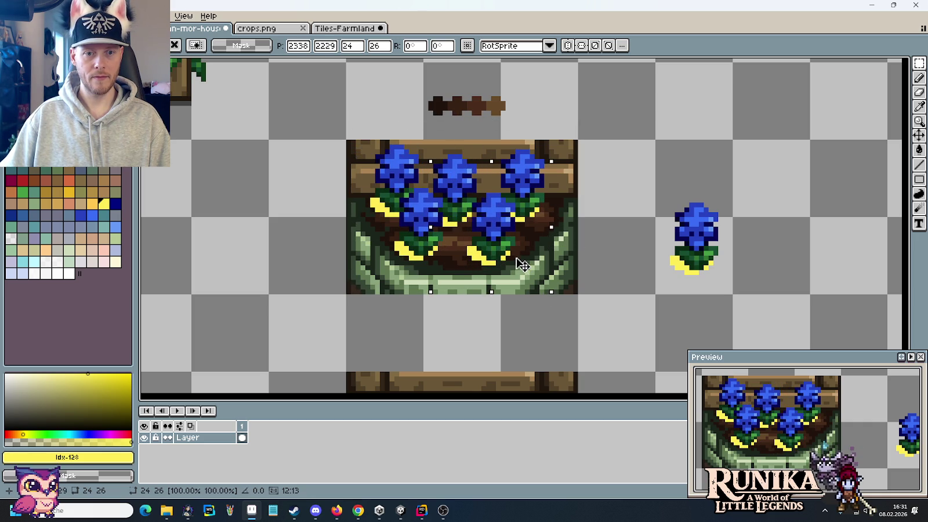
{"action": "left_click", "coordinate": [623, 258]}
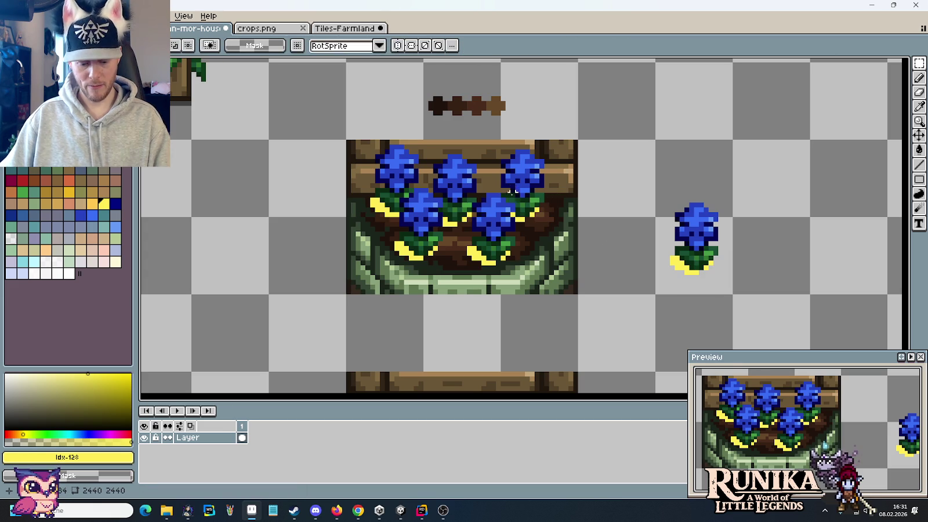
{"action": "scroll", "coordinate": [513, 190], "scroll_direction": "up", "scroll_amount": 2}
{"action": "scroll", "coordinate": [522, 203], "scroll_direction": "up", "scroll_amount": 4}
{"action": "key", "text": "b"}
{"action": "left_click", "coordinate": [541, 222], "text": "alt"}
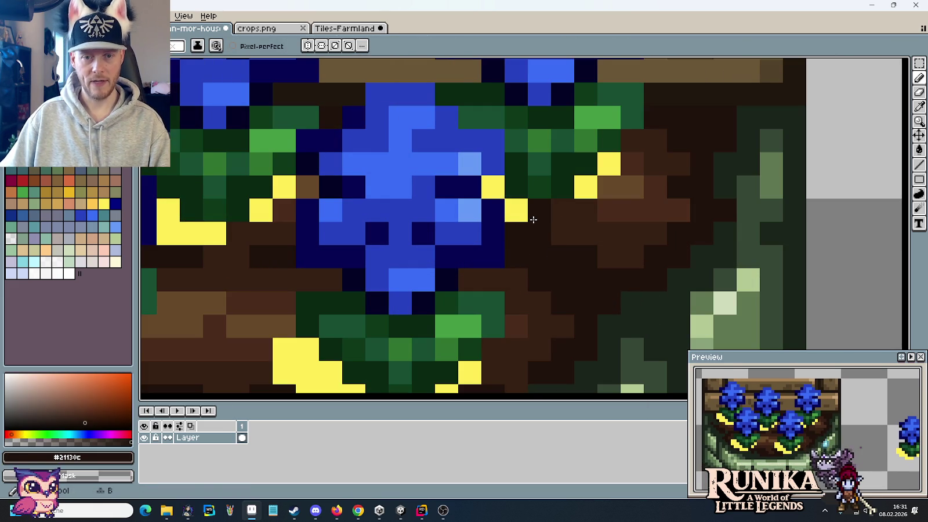
{"action": "key", "text": "e"}
{"action": "left_click", "coordinate": [534, 210], "text": "alt"}
{"action": "scroll", "coordinate": [536, 226], "scroll_direction": "down", "scroll_amount": 2}
{"action": "scroll", "coordinate": [533, 239], "scroll_direction": "down", "scroll_amount": 2}
{"action": "left_click_drag", "start_coordinate": [534, 238], "coordinate": [417, 237]}
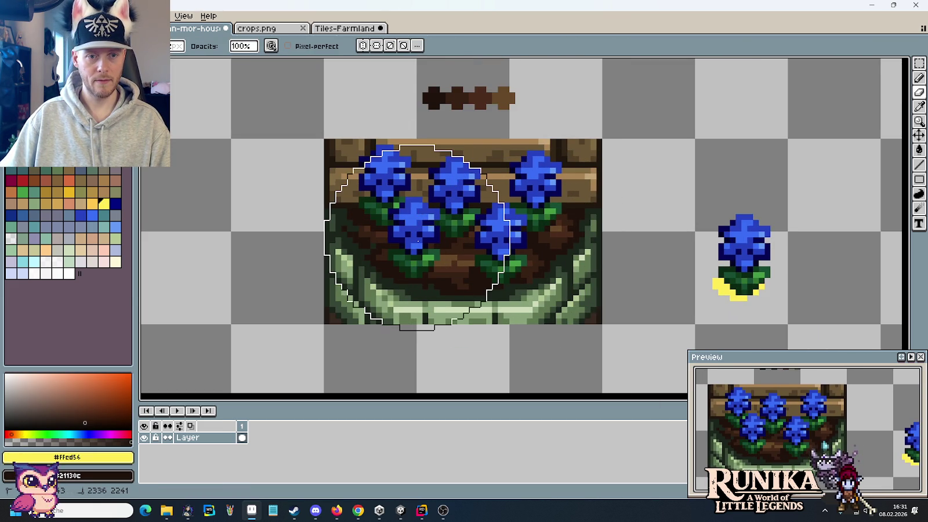
{"action": "key", "text": "m"}
{"action": "scroll", "coordinate": [545, 212], "scroll_direction": "down", "scroll_amount": 1}
{"action": "scroll", "coordinate": [548, 210], "scroll_direction": "down", "scroll_amount": 1}
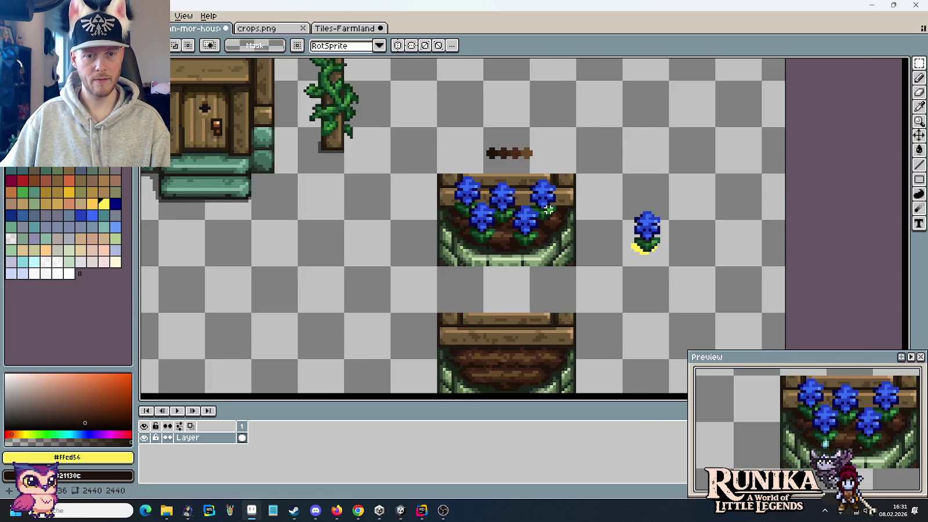
{"action": "scroll", "coordinate": [548, 210], "scroll_direction": "down", "scroll_amount": 1}
{"action": "mouse_move", "coordinate": [516, 237]}
{"action": "left_mouse_down"}
{"action": "mouse_move", "coordinate": [655, 203]}
{"action": "mouse_move", "coordinate": [735, 253]}
{"action": "mouse_move", "coordinate": [654, 204]}
{"action": "left_mouse_up"}
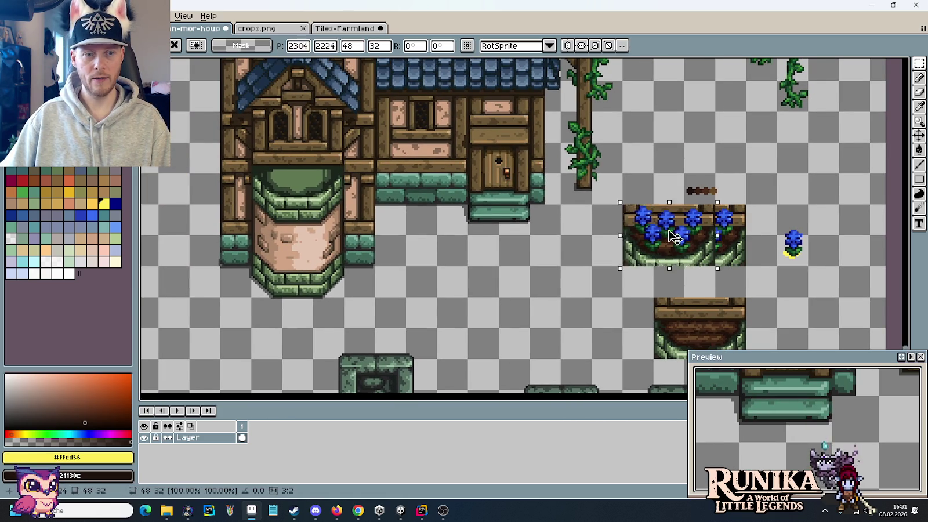
{"action": "left_click_drag", "start_coordinate": [707, 237], "coordinate": [305, 188]}
{"action": "key", "text": "Return"}
{"action": "scroll", "coordinate": [509, 226], "scroll_direction": "down", "scroll_amount": 1}
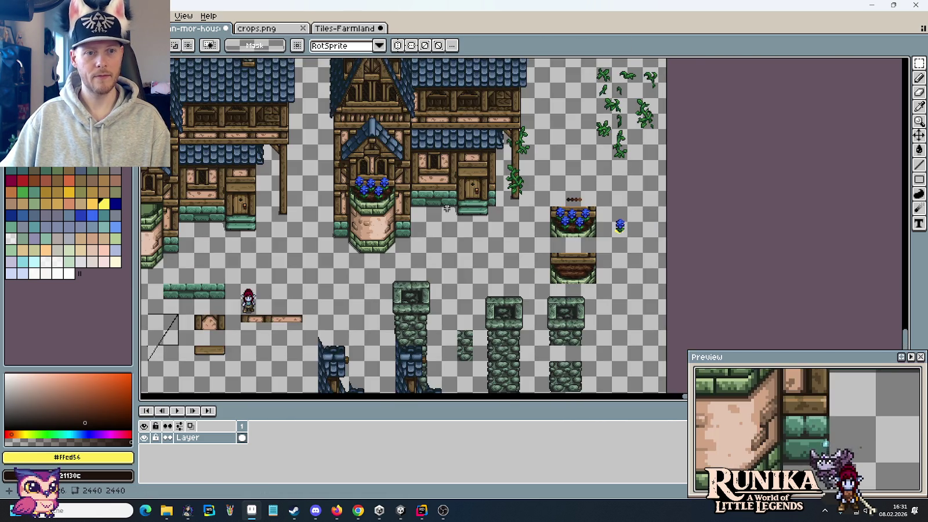
{"action": "scroll", "coordinate": [552, 229], "scroll_direction": "up", "scroll_amount": 1}
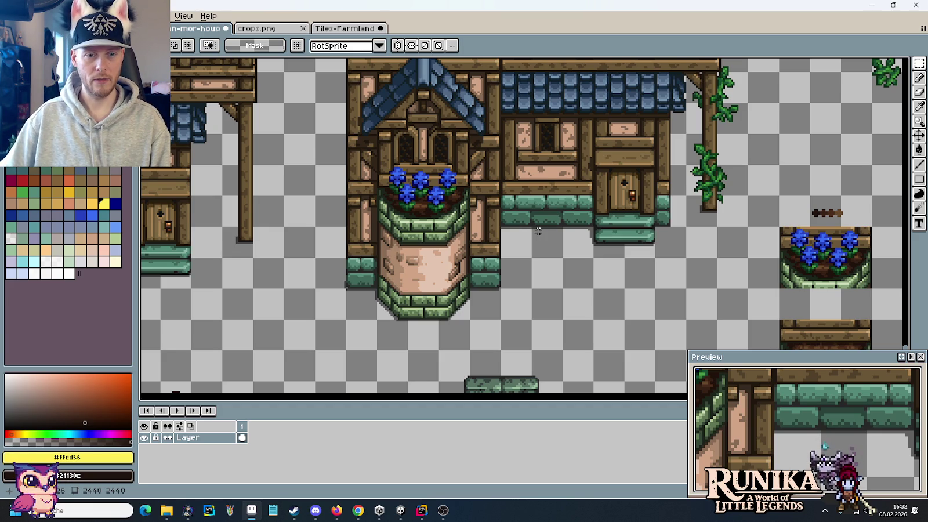
{"action": "key", "text": "ctrl+z"}
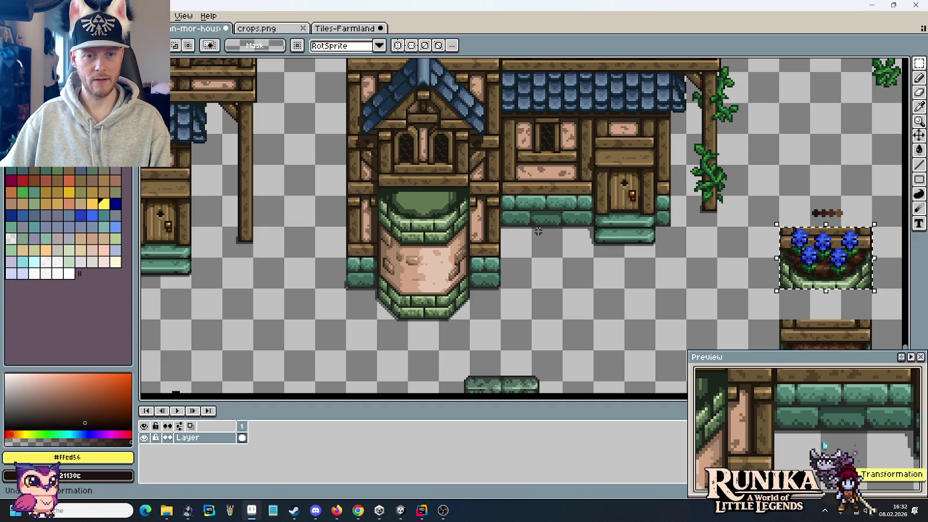
{"action": "scroll", "coordinate": [627, 224], "scroll_direction": "right", "scroll_amount": 2}
{"action": "scroll", "coordinate": [563, 234], "scroll_direction": "up", "scroll_amount": 3}
{"action": "scroll", "coordinate": [486, 195], "scroll_direction": "up", "scroll_amount": 2}
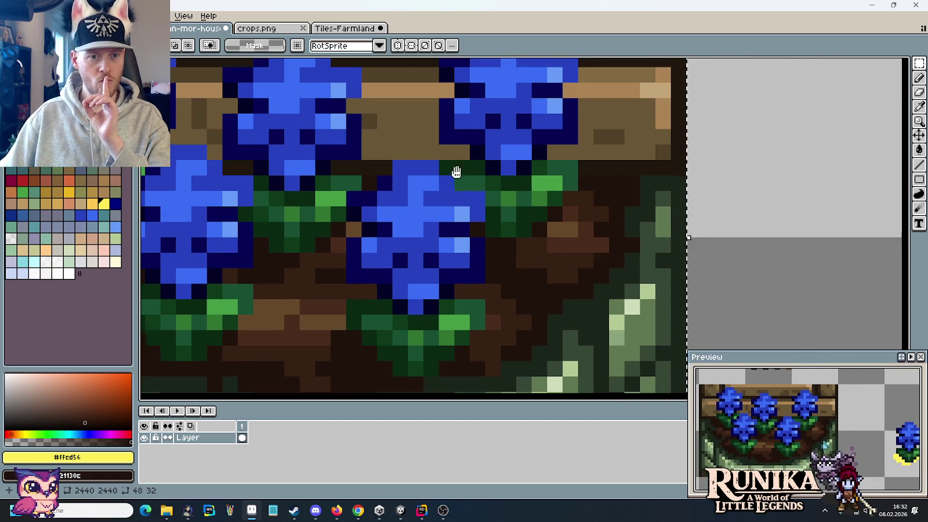
{"action": "left_click_drag", "start_coordinate": [459, 178], "coordinate": [538, 241]}
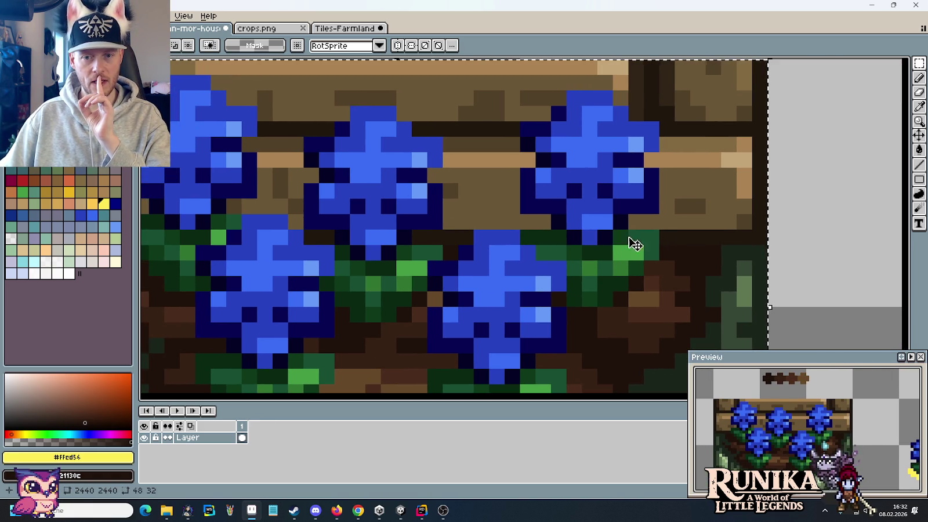
{"action": "scroll", "coordinate": [659, 246], "scroll_direction": "down", "scroll_amount": 3}
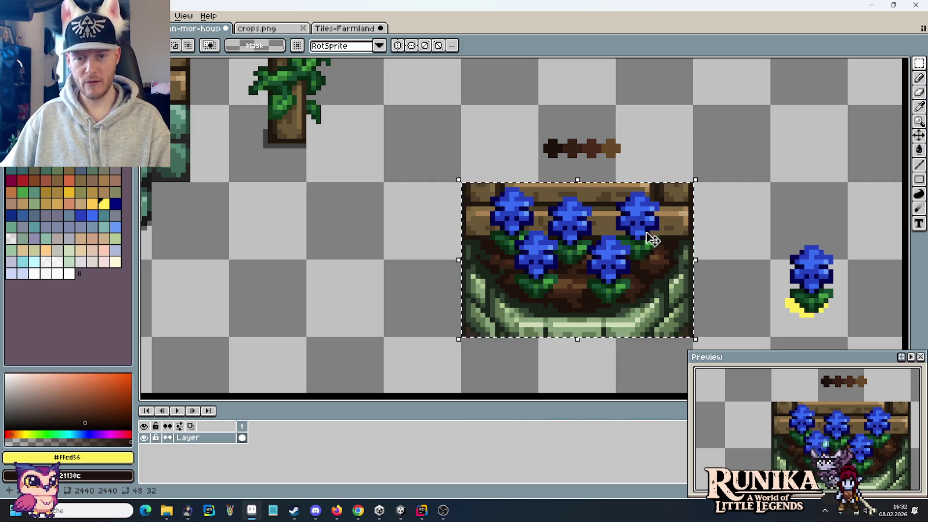
{"action": "key", "text": "Escape"}
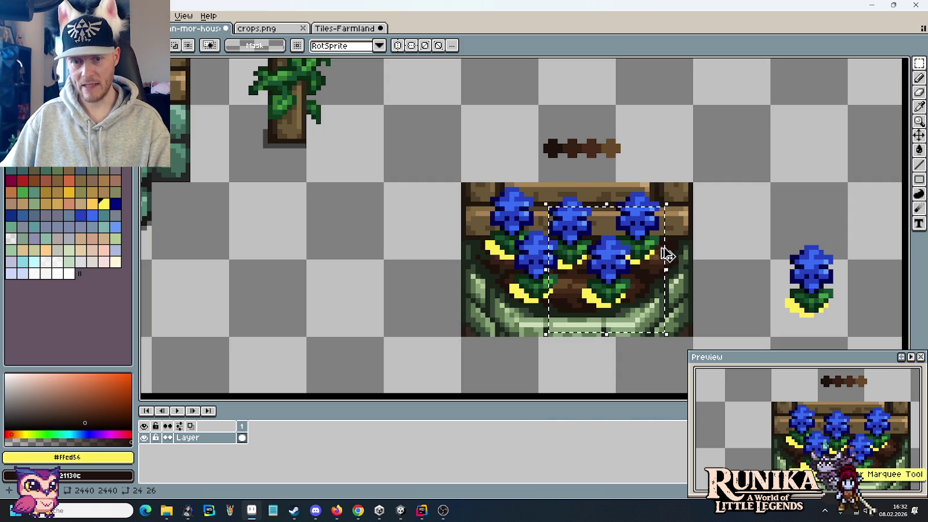
Try out four flower copies across the planter, then clear them again
{"action": "key", "text": "ctrl+z"}
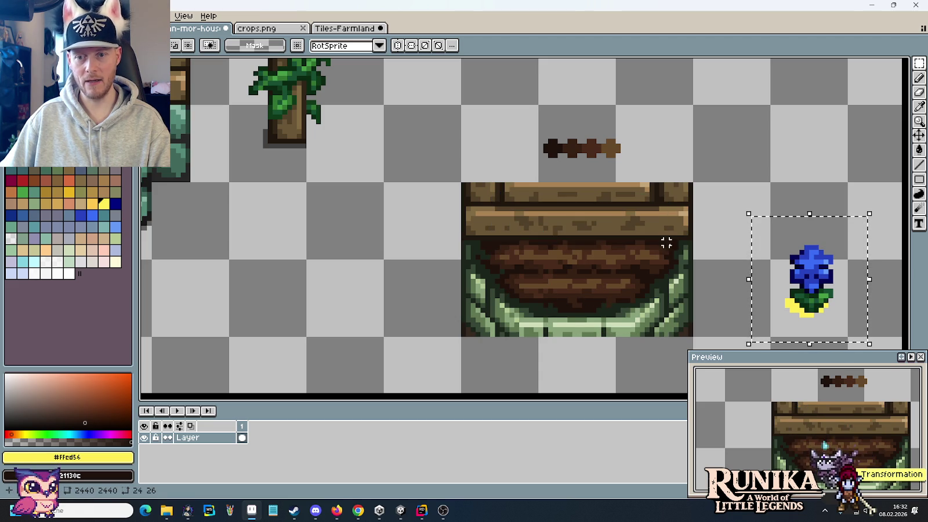
{"action": "left_click_drag", "start_coordinate": [824, 316], "coordinate": [652, 260]}
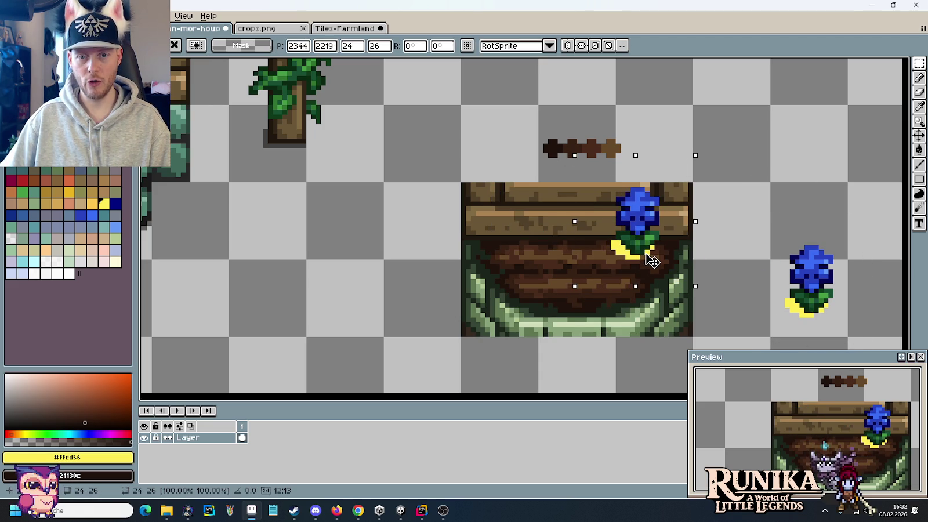
{"action": "mouse_move", "coordinate": [651, 260]}
{"action": "left_mouse_down"}
{"action": "mouse_move", "coordinate": [591, 272]}
{"action": "mouse_move", "coordinate": [546, 257]}
{"action": "left_mouse_up"}
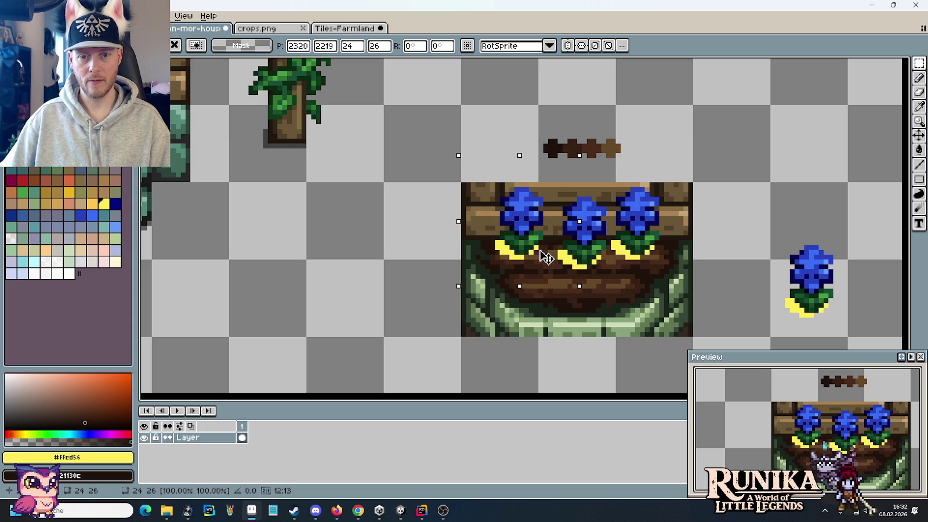
{"action": "left_click_drag", "start_coordinate": [545, 255], "coordinate": [568, 287]}
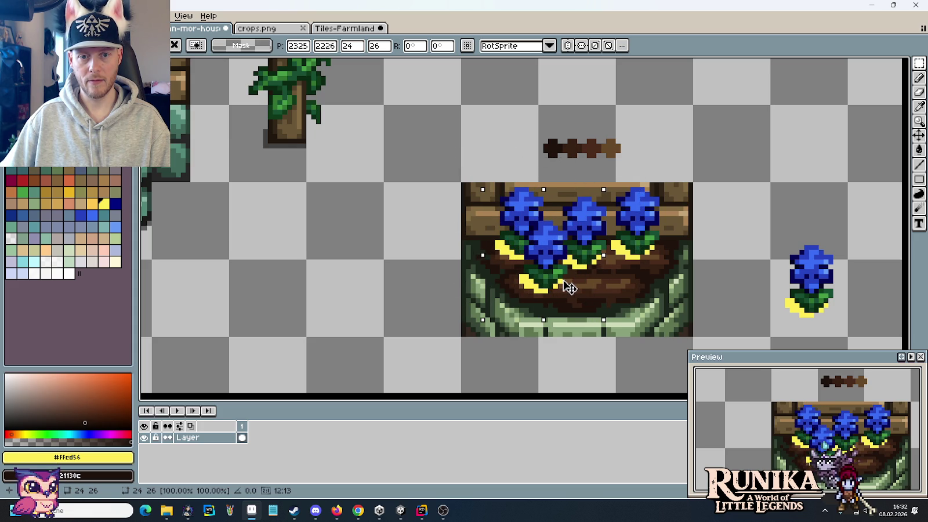
{"action": "left_click_drag", "start_coordinate": [568, 287], "coordinate": [637, 299]}
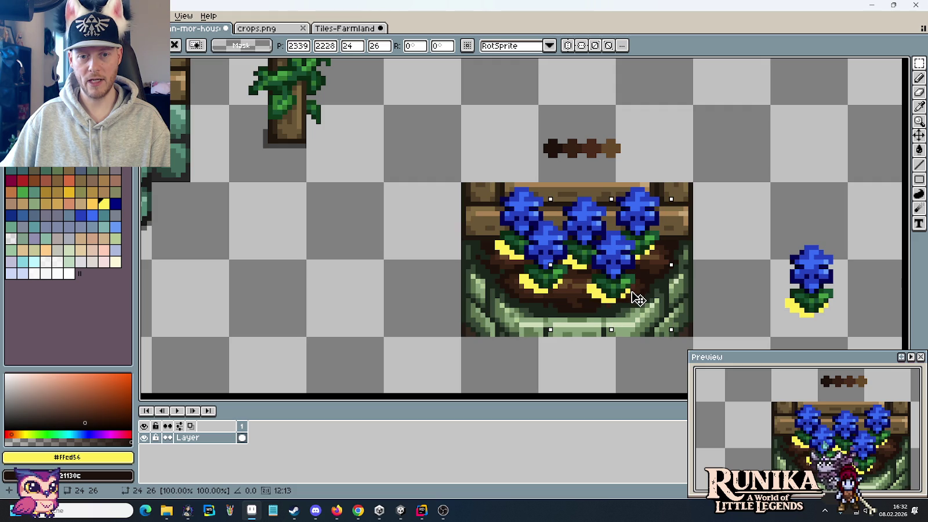
{"action": "key", "text": "Escape"}
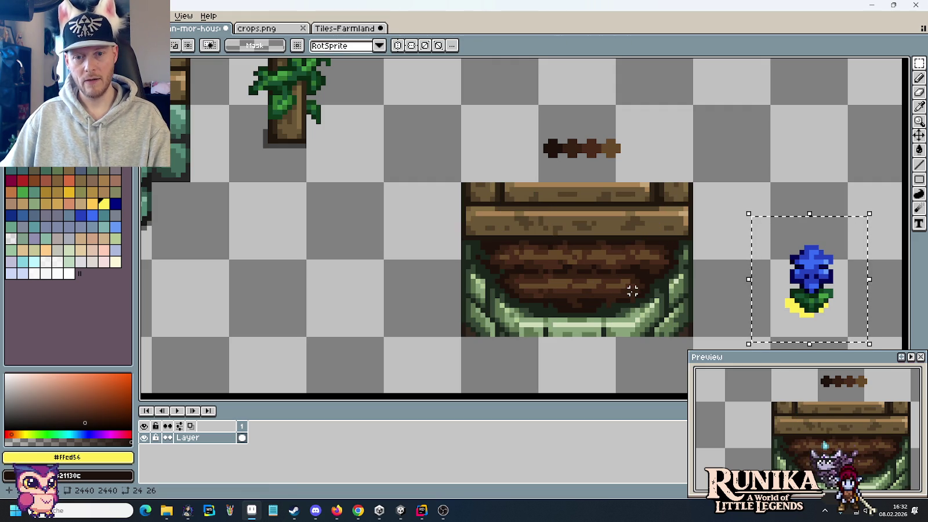
Place a fresh flower copy in the planter, nudge it one pixel and drop it
{"action": "left_click_drag", "start_coordinate": [833, 315], "coordinate": [642, 277]}
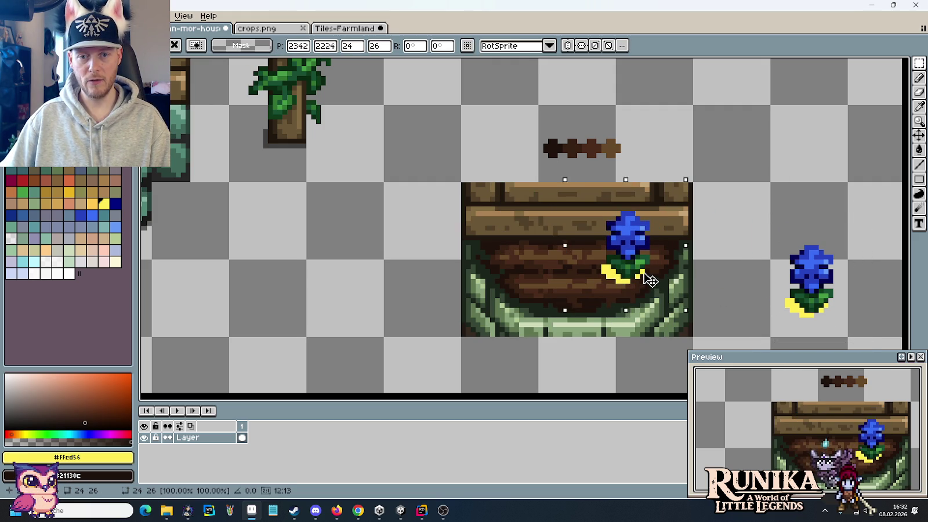
{"action": "key", "text": "Down"}
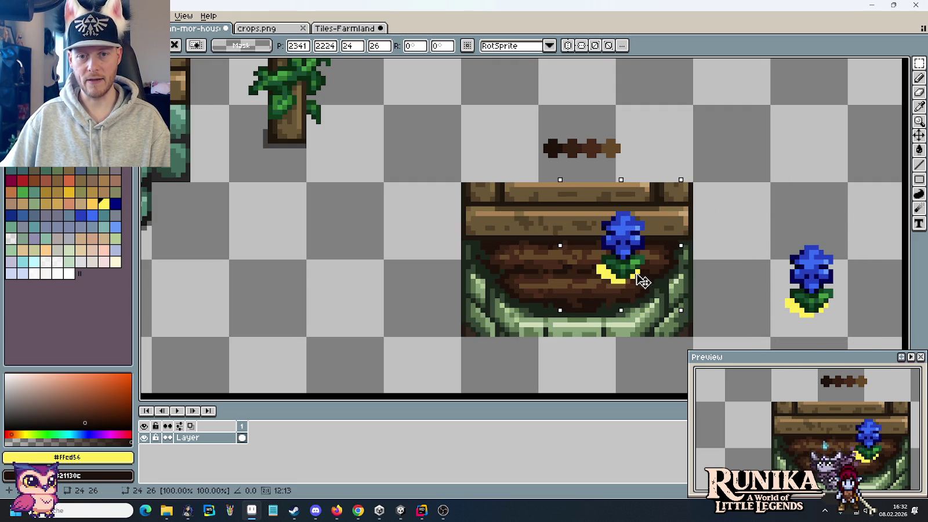
{"action": "mouse_move", "coordinate": [646, 280]}
{"action": "left_mouse_down", "text": "ctrl"}
{"action": "mouse_move", "coordinate": [572, 280]}
{"action": "mouse_move", "coordinate": [595, 277]}
{"action": "left_mouse_up", "text": "ctrl"}
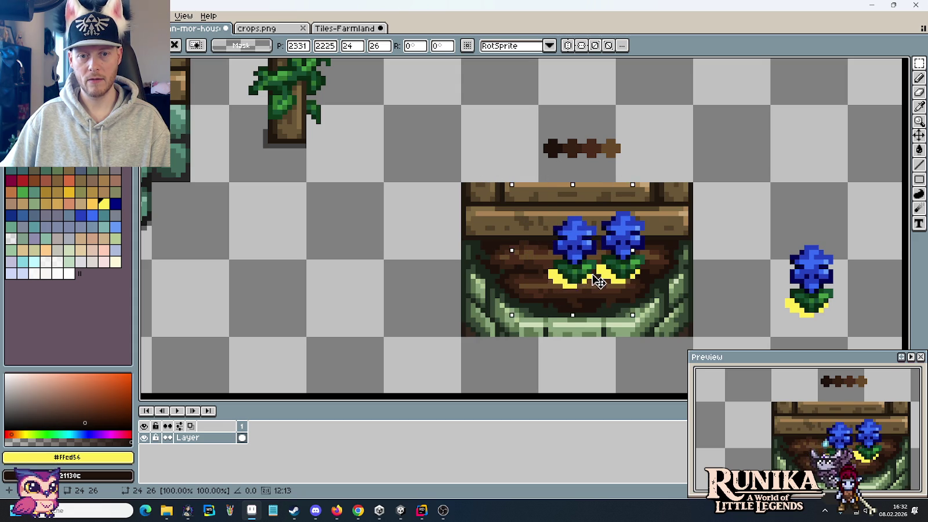
{"action": "key", "text": "ctrl+z"}
{"action": "mouse_move", "coordinate": [786, 301]}
{"action": "left_mouse_down", "text": "ctrl"}
{"action": "mouse_move", "coordinate": [636, 277]}
{"action": "mouse_move", "coordinate": [632, 267]}
{"action": "mouse_move", "coordinate": [621, 282]}
{"action": "left_mouse_up", "text": "ctrl"}
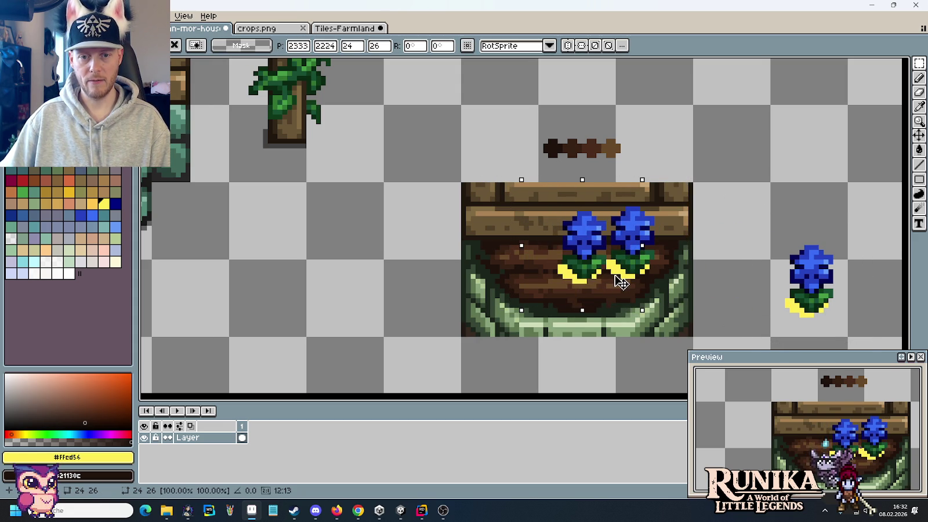
{"action": "left_click_drag", "start_coordinate": [561, 276], "coordinate": [565, 278]}
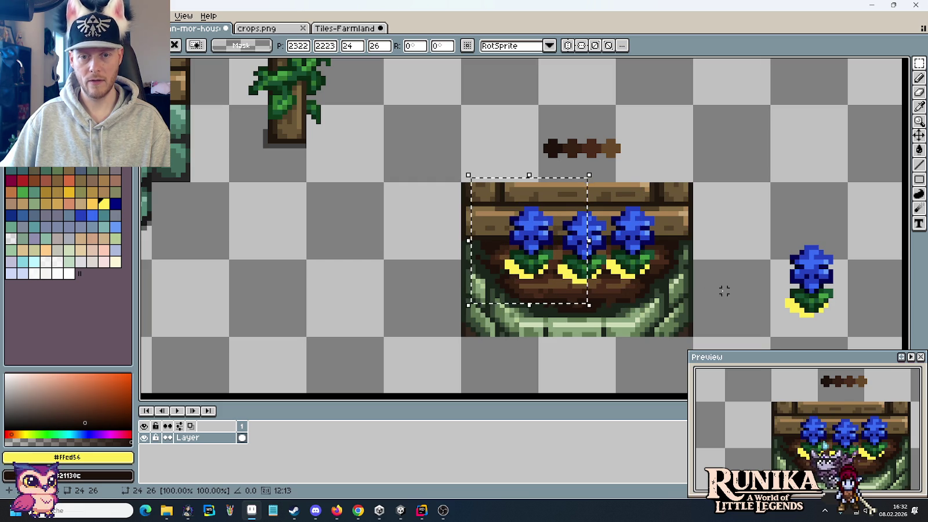
{"action": "key", "text": "ctrl+d"}
Copy the blue-flower planter and paste it onto the tower front
{"action": "key", "text": "i"}
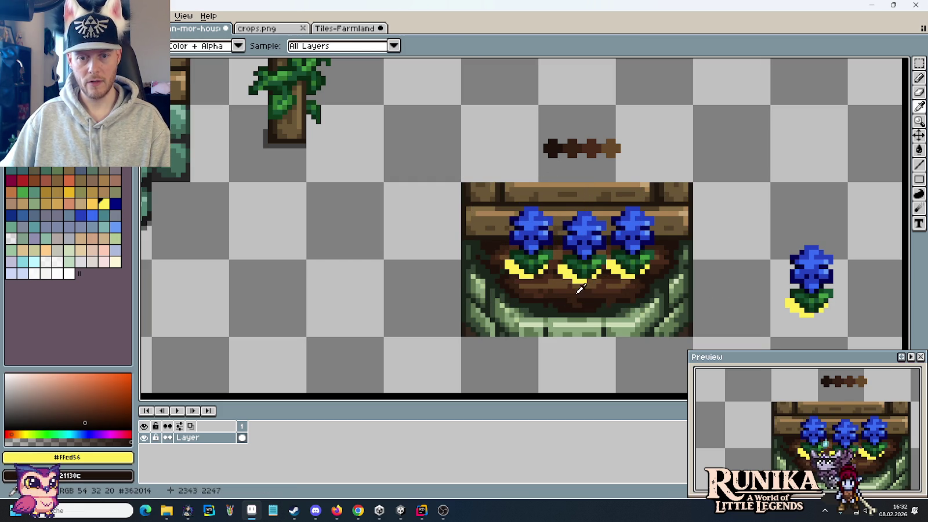
{"action": "scroll", "coordinate": [606, 277], "scroll_direction": "down", "scroll_amount": 1}
{"action": "scroll", "coordinate": [605, 277], "scroll_direction": "down", "scroll_amount": 2}
{"action": "key", "text": "m"}
{"action": "left_click_drag", "start_coordinate": [641, 301], "coordinate": [548, 238]}
{"action": "scroll", "coordinate": [580, 261], "scroll_direction": "left", "scroll_amount": 5}
{"action": "key", "text": "ctrl+c"}
{"action": "key", "text": "ctrl+v"}
{"action": "mouse_move", "coordinate": [786, 255]}
{"action": "left_mouse_down"}
{"action": "mouse_move", "coordinate": [406, 244]}
{"action": "mouse_move", "coordinate": [389, 220]}
{"action": "mouse_move", "coordinate": [539, 277]}
{"action": "left_mouse_up"}
{"action": "key", "text": "ctrl+d"}
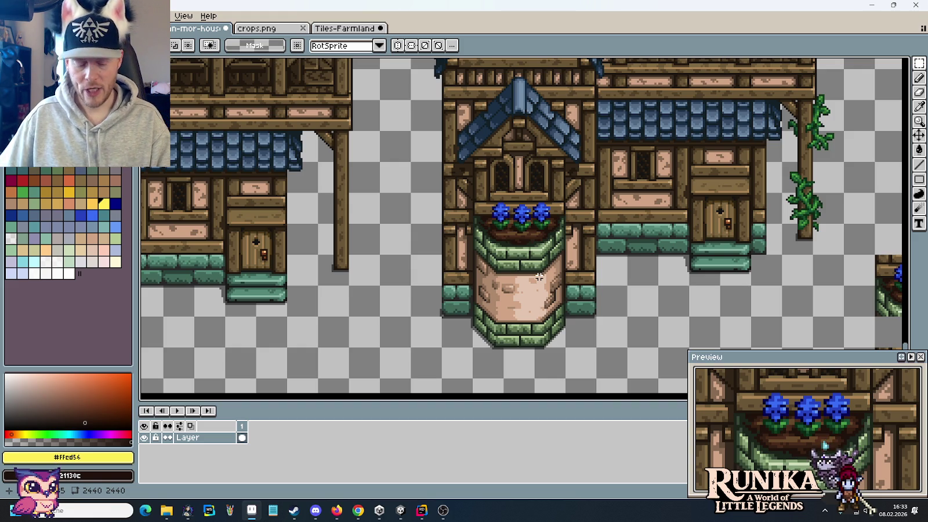
Undo the eraser stroke and copy single flowers into the planter until it holds five
{"action": "scroll", "coordinate": [637, 243], "scroll_direction": "right", "scroll_amount": 10}
{"action": "scroll", "coordinate": [670, 221], "scroll_direction": "down", "scroll_amount": 2}
{"action": "key", "text": "ctrl+z"}
{"action": "key", "text": "ctrl+z"}
{"action": "key", "text": "ctrl+z"}
{"action": "key", "text": "ctrl+z"}
{"action": "key", "text": "ctrl+z"}
{"action": "scroll", "coordinate": [638, 220], "scroll_direction": "up", "scroll_amount": 1}
{"action": "scroll", "coordinate": [690, 267], "scroll_direction": "up", "scroll_amount": 1}
{"action": "left_click_drag", "start_coordinate": [696, 274], "coordinate": [683, 182]}
{"action": "mouse_move", "coordinate": [715, 269]}
{"action": "left_mouse_down"}
{"action": "mouse_move", "coordinate": [487, 242]}
{"action": "mouse_move", "coordinate": [493, 203]}
{"action": "mouse_move", "coordinate": [504, 205]}
{"action": "left_mouse_up"}
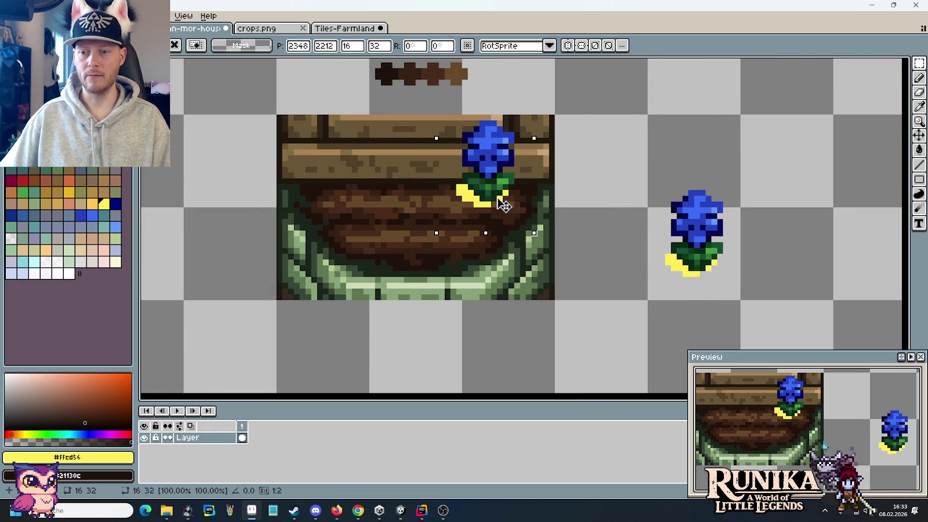
{"action": "mouse_move", "coordinate": [499, 201]}
{"action": "left_mouse_down"}
{"action": "mouse_move", "coordinate": [600, 222]}
{"action": "mouse_move", "coordinate": [534, 213]}
{"action": "mouse_move", "coordinate": [536, 234]}
{"action": "mouse_move", "coordinate": [458, 219]}
{"action": "mouse_move", "coordinate": [491, 257]}
{"action": "left_mouse_up"}
{"action": "key", "text": "Left"}
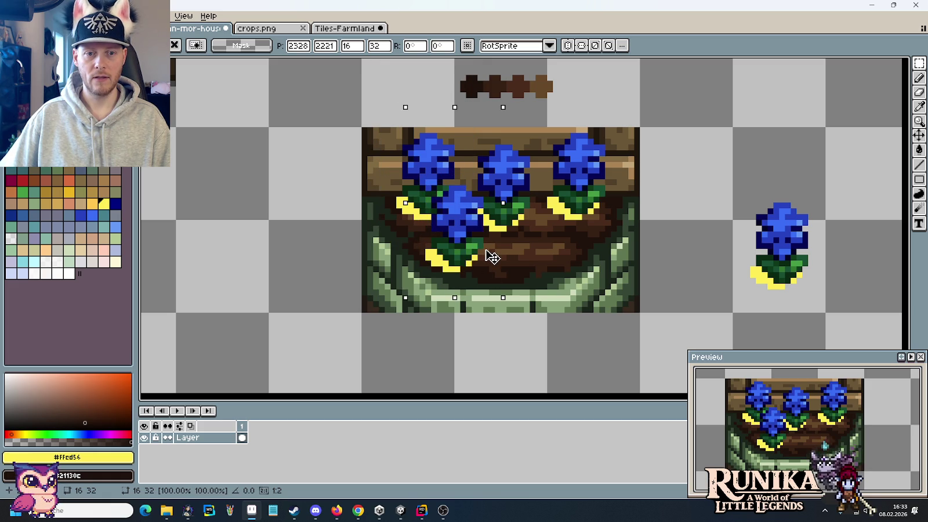
{"action": "left_click_drag", "start_coordinate": [492, 257], "coordinate": [570, 259]}
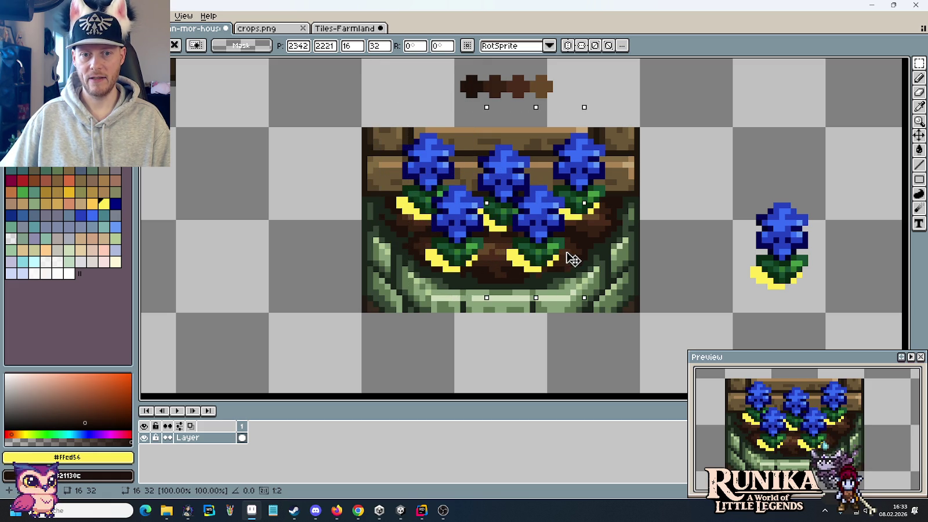
{"action": "key", "text": "ctrl+d"}
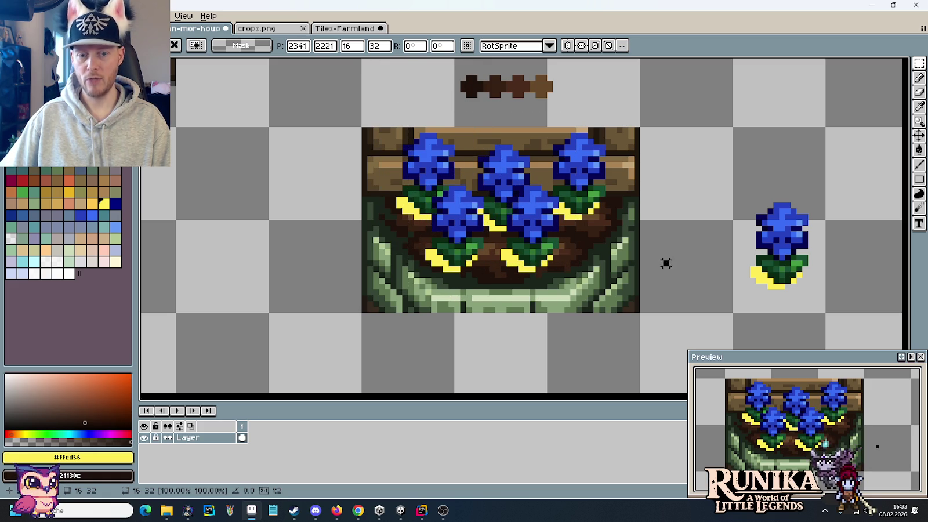
Copy the 48x32 five-flower planter and move it onto the tower front
{"action": "key", "text": "i"}
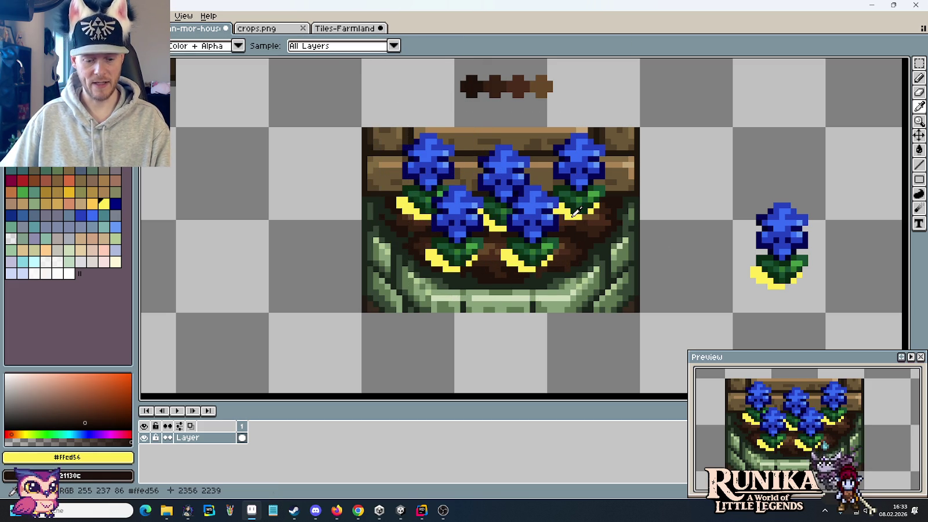
{"action": "scroll", "coordinate": [461, 218], "scroll_direction": "down", "scroll_amount": 2}
{"action": "scroll", "coordinate": [460, 218], "scroll_direction": "down", "scroll_amount": 3}
{"action": "key", "text": "m"}
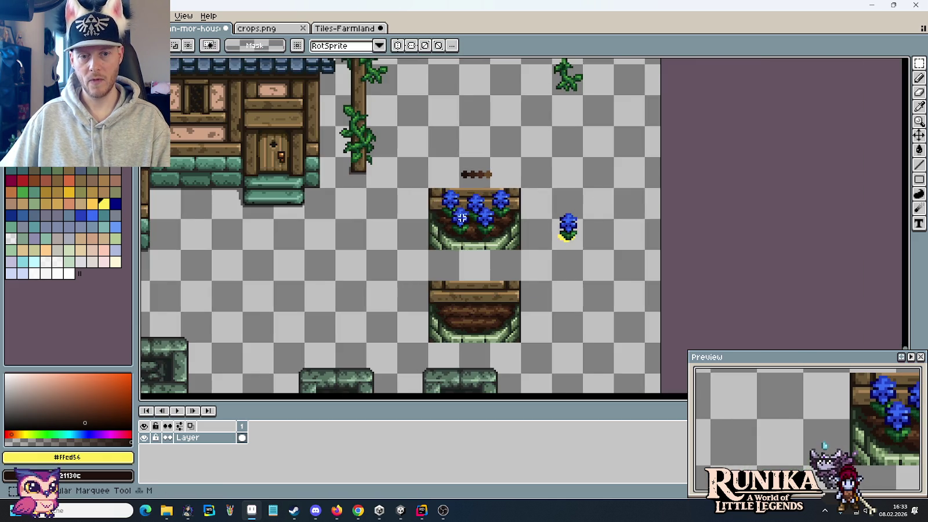
{"action": "left_click_drag", "start_coordinate": [461, 217], "coordinate": [641, 243]}
{"action": "left_click_drag", "start_coordinate": [609, 215], "coordinate": [700, 276]}
{"action": "left_click_drag", "start_coordinate": [629, 266], "coordinate": [225, 201]}
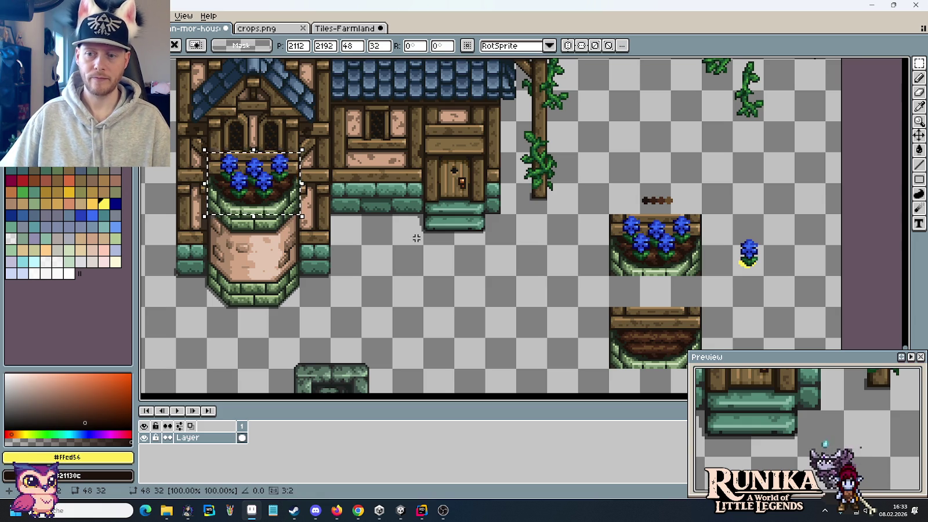
Drop the five-flower planter copy in place on the tower
{"action": "left_click", "coordinate": [416, 238]}
{"action": "scroll", "coordinate": [452, 255], "scroll_direction": "down", "scroll_amount": 2}
{"action": "scroll", "coordinate": [484, 269], "scroll_direction": "up", "scroll_amount": 1}
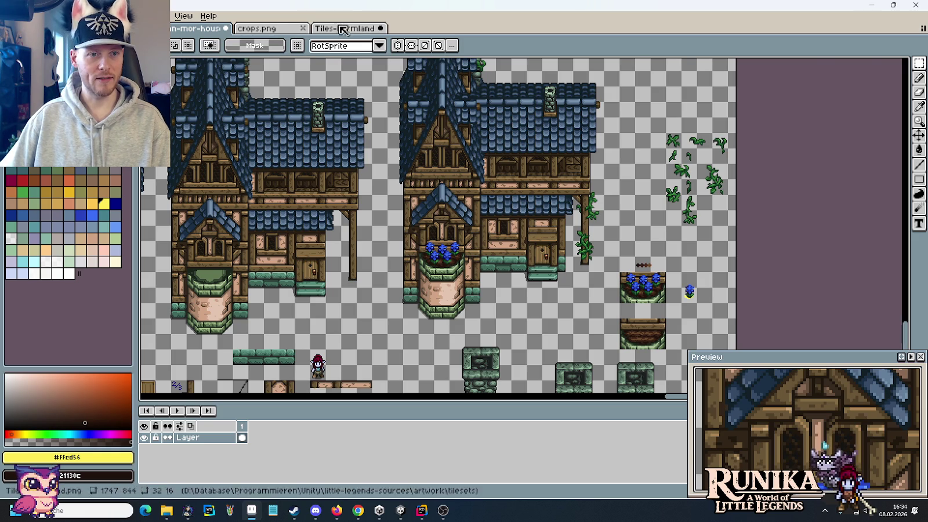
Copy the red rose from crops.png and paste it into the house tileset
{"action": "left_click", "coordinate": [261, 28]}
{"action": "left_click_drag", "start_coordinate": [759, 121], "coordinate": [632, 229]}
{"action": "left_click_drag", "start_coordinate": [594, 182], "coordinate": [598, 168]}
{"action": "left_click", "coordinate": [194, 28]}
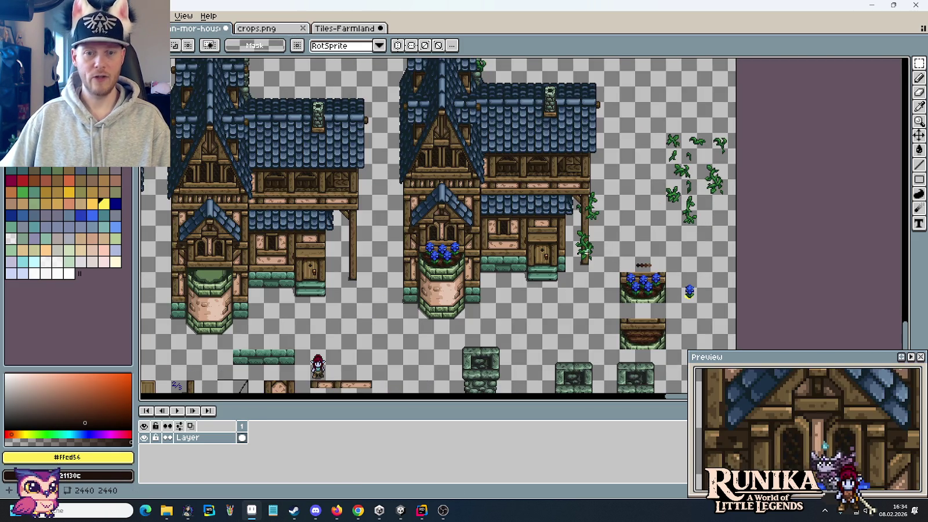
{"action": "scroll", "coordinate": [663, 266], "scroll_direction": "up", "scroll_amount": 4}
{"action": "scroll", "coordinate": [668, 207], "scroll_direction": "up", "scroll_amount": 1}
{"action": "key", "text": "ctrl+v"}
Place the rose below the blue flower and duplicate the empty planter above the seed row
{"action": "left_click_drag", "start_coordinate": [528, 237], "coordinate": [608, 224]}
{"action": "scroll", "coordinate": [472, 192], "scroll_direction": "down", "scroll_amount": 1}
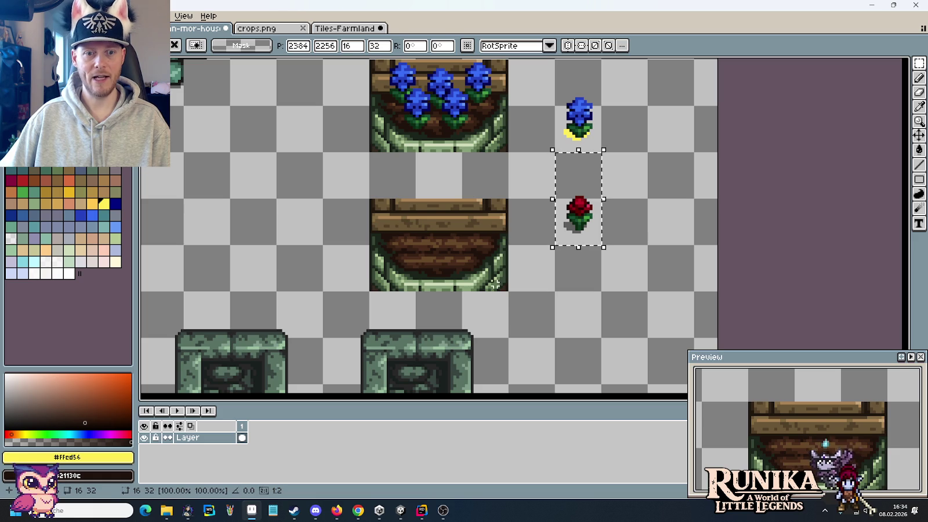
{"action": "left_click_drag", "start_coordinate": [369, 198], "coordinate": [508, 291]}
{"action": "key", "text": "ctrl+c"}
{"action": "key", "text": "ctrl+v"}
{"action": "mouse_move", "coordinate": [437, 240]}
{"action": "left_mouse_down"}
{"action": "mouse_move", "coordinate": [510, 59]}
{"action": "mouse_move", "coordinate": [447, 294]}
{"action": "left_mouse_up"}
Fill the rose's grey shadow with yellow #ffcd56, then select the rose
{"action": "scroll", "coordinate": [558, 352], "scroll_direction": "down", "scroll_amount": 3}
{"action": "scroll", "coordinate": [580, 273], "scroll_direction": "down", "scroll_amount": 3}
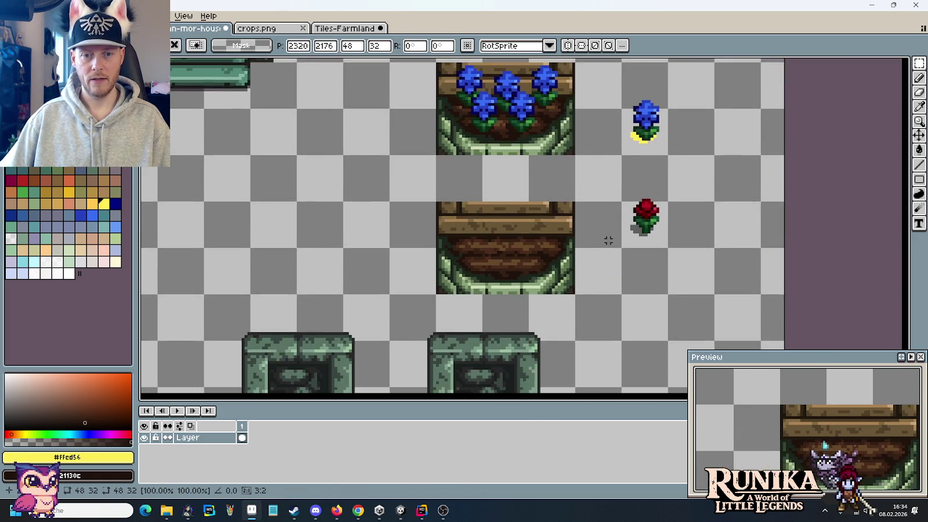
{"action": "scroll", "coordinate": [645, 226], "scroll_direction": "up", "scroll_amount": 1}
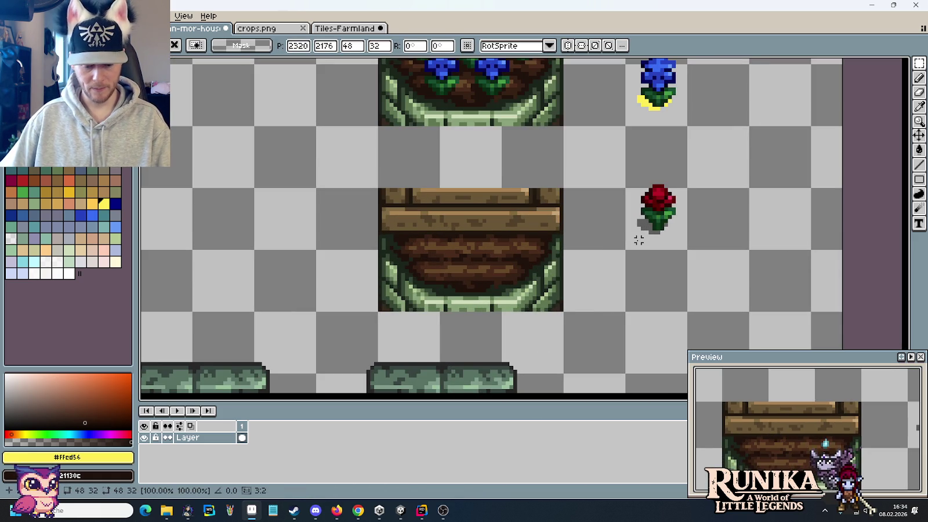
{"action": "key", "text": "w"}
{"action": "left_click", "coordinate": [645, 226]}
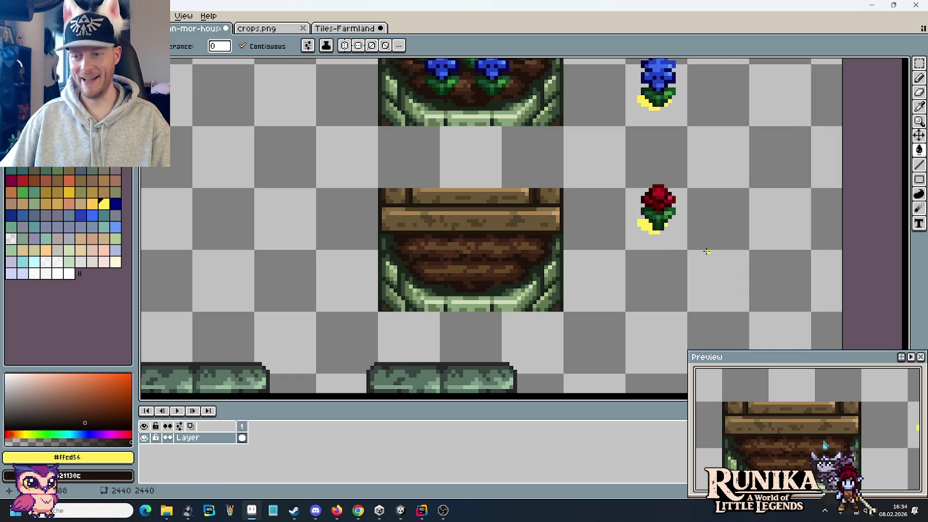
{"action": "key", "text": "m"}
{"action": "mouse_move", "coordinate": [624, 159]}
{"action": "left_mouse_down"}
{"action": "mouse_move", "coordinate": [678, 232]}
{"action": "mouse_move", "coordinate": [625, 125]}
{"action": "left_mouse_up"}
Place the first two rose copies in the empty planter, nudging them into line
{"action": "scroll", "coordinate": [729, 263], "scroll_direction": "up", "scroll_amount": 2}
{"action": "scroll", "coordinate": [729, 263], "scroll_direction": "left", "scroll_amount": 2}
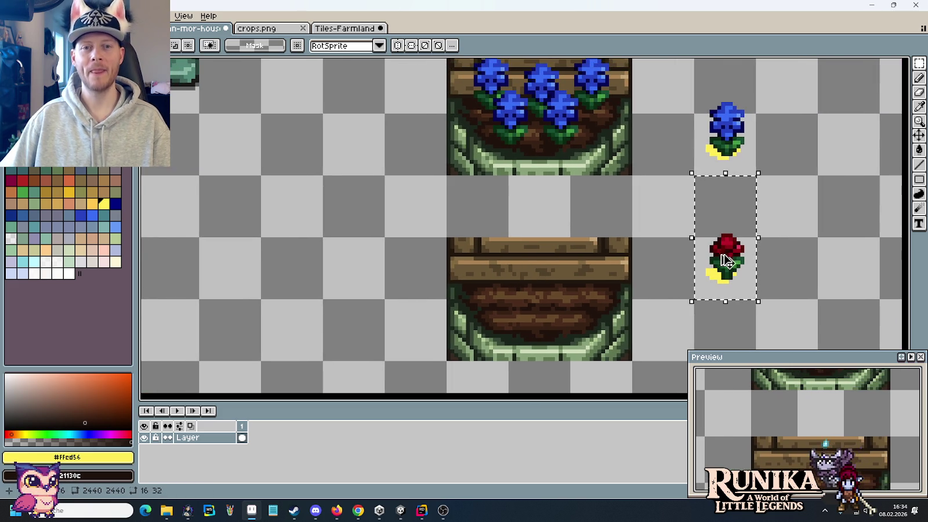
{"action": "left_click_drag", "start_coordinate": [725, 264], "coordinate": [596, 277], "text": "ctrl"}
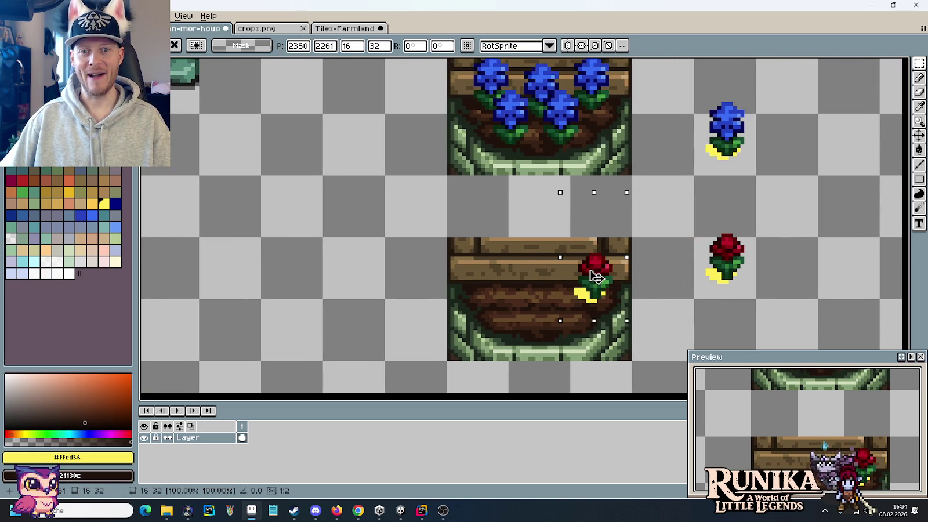
{"action": "key", "text": "Left"}
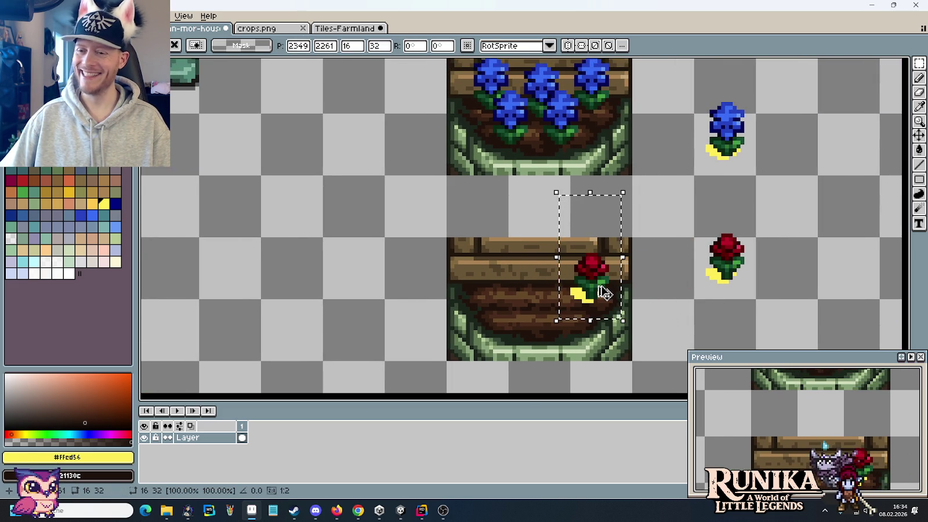
{"action": "mouse_move", "coordinate": [603, 292]}
{"action": "left_mouse_down", "text": "ctrl"}
{"action": "mouse_move", "coordinate": [531, 292]}
{"action": "mouse_move", "coordinate": [555, 299]}
{"action": "left_mouse_up", "text": "ctrl"}
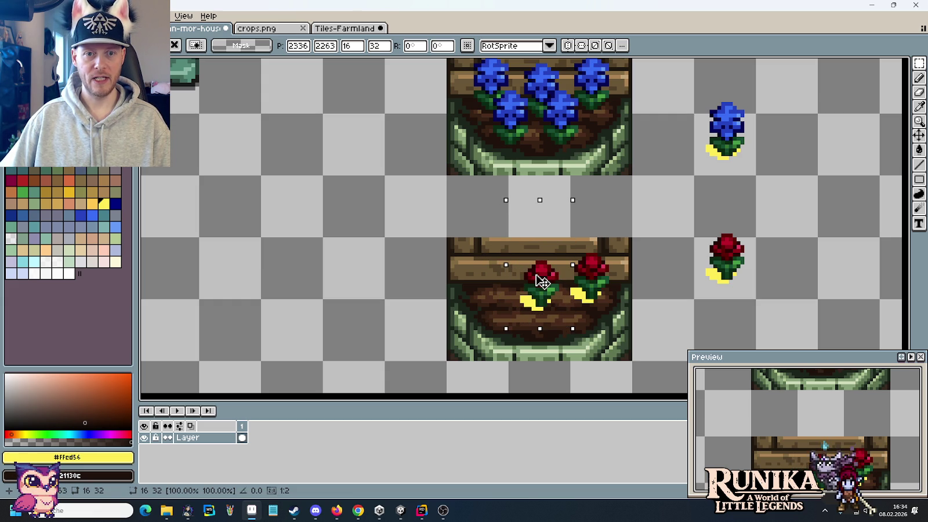
{"action": "left_click_drag", "start_coordinate": [541, 282], "coordinate": [554, 281]}
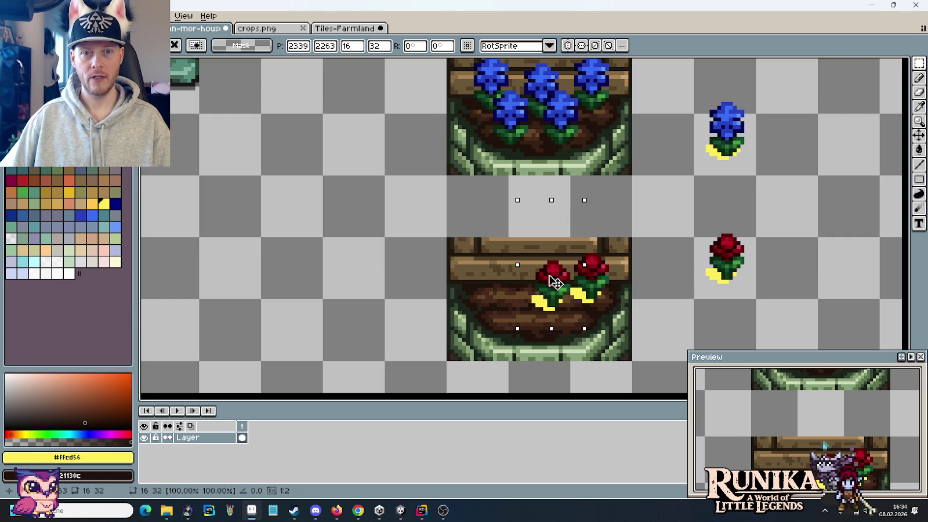
{"action": "left_click_drag", "start_coordinate": [554, 281], "coordinate": [543, 282]}
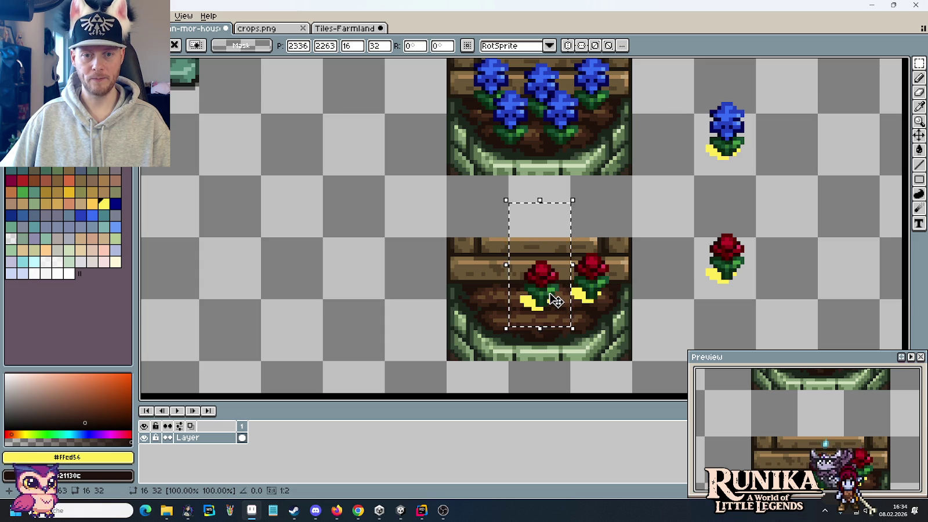
Add the remaining front-row roses to make five, then erase stray yellow marks
{"action": "mouse_move", "coordinate": [552, 300]}
{"action": "left_mouse_down"}
{"action": "mouse_move", "coordinate": [511, 302]}
{"action": "mouse_move", "coordinate": [498, 288]}
{"action": "left_mouse_up"}
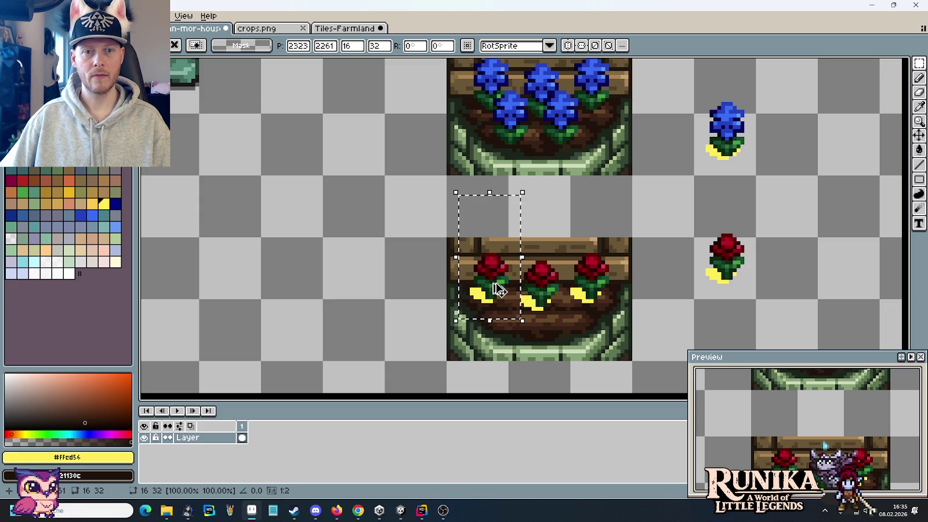
{"action": "scroll", "coordinate": [497, 288], "scroll_direction": "up", "scroll_amount": 2}
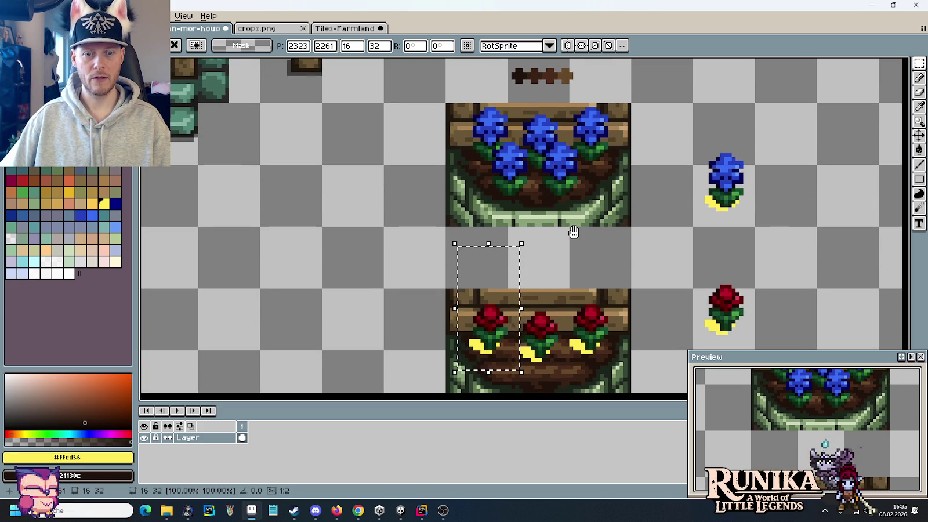
{"action": "left_click_drag", "start_coordinate": [497, 331], "coordinate": [596, 347]}
{"action": "scroll", "coordinate": [595, 289], "scroll_direction": "down", "scroll_amount": 2}
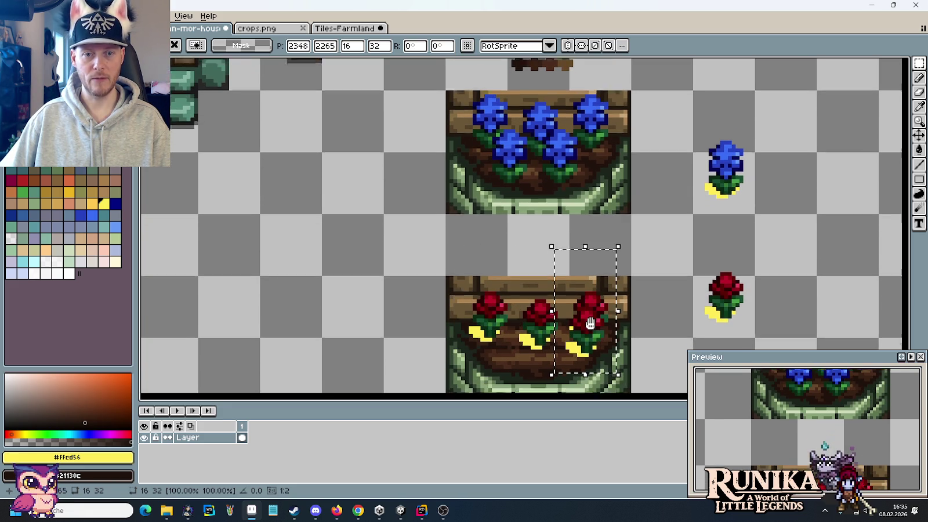
{"action": "left_click_drag", "start_coordinate": [596, 306], "coordinate": [579, 326]}
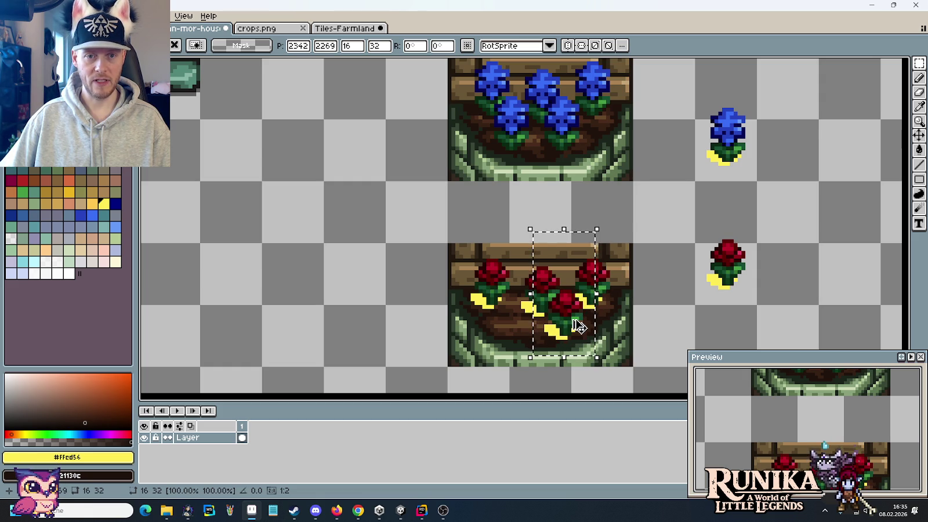
{"action": "left_click_drag", "start_coordinate": [578, 326], "coordinate": [526, 323]}
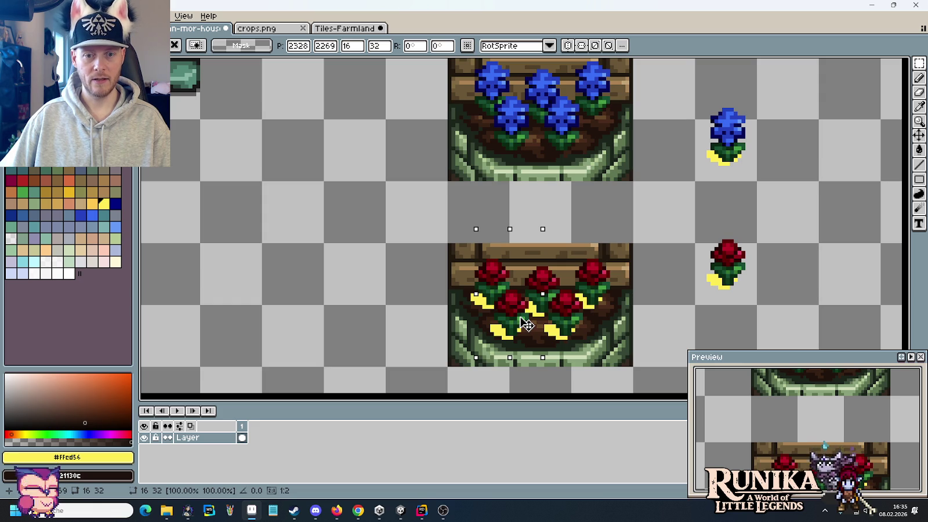
{"action": "key", "text": "ctrl+d"}
{"action": "key", "text": "e"}
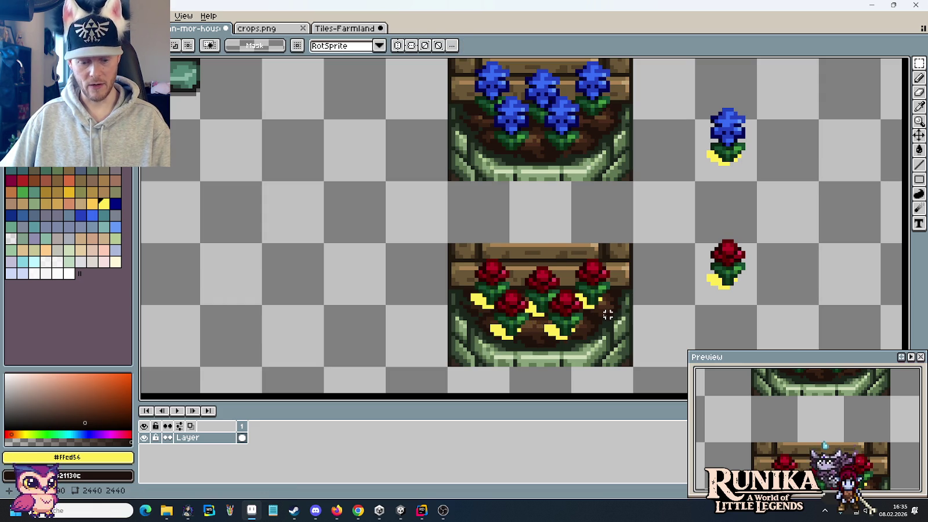
{"action": "left_click_drag", "start_coordinate": [508, 310], "coordinate": [559, 279]}
Copy the five-rose planter over the tower's blue-flower planter and commit it
{"action": "scroll", "coordinate": [559, 280], "scroll_direction": "down", "scroll_amount": 2}
{"action": "scroll", "coordinate": [523, 280], "scroll_direction": "up", "scroll_amount": 1}
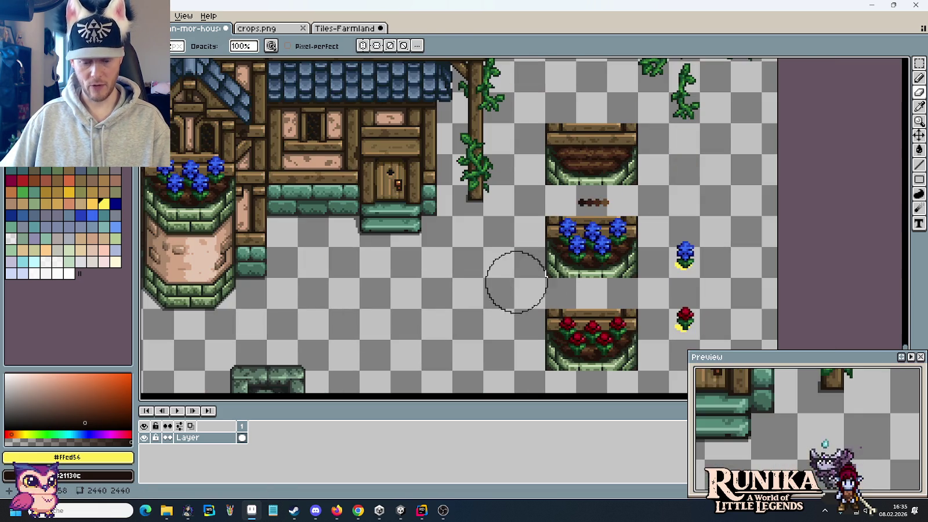
{"action": "key", "text": "m"}
{"action": "scroll", "coordinate": [424, 265], "scroll_direction": "down", "scroll_amount": 2}
{"action": "scroll", "coordinate": [533, 249], "scroll_direction": "up", "scroll_amount": 1}
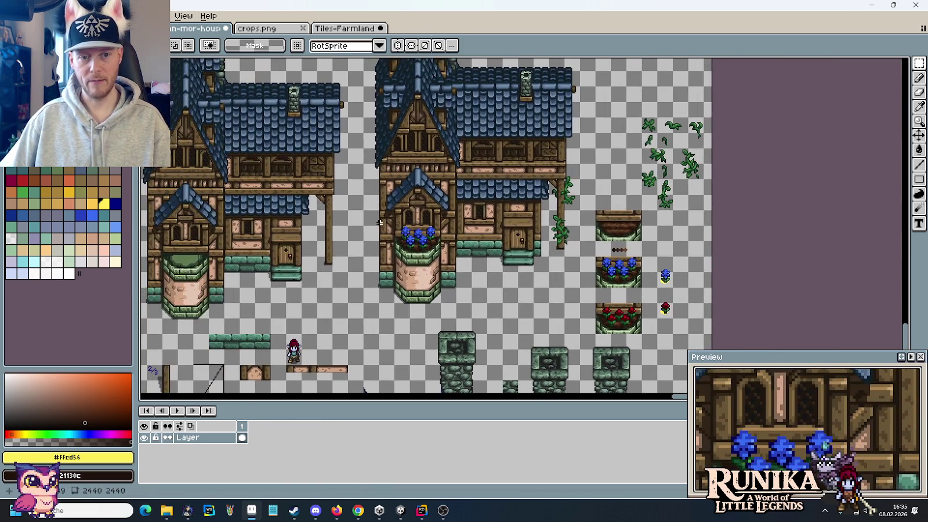
{"action": "scroll", "coordinate": [442, 248], "scroll_direction": "up", "scroll_amount": 1}
{"action": "scroll", "coordinate": [446, 261], "scroll_direction": "down", "scroll_amount": 1}
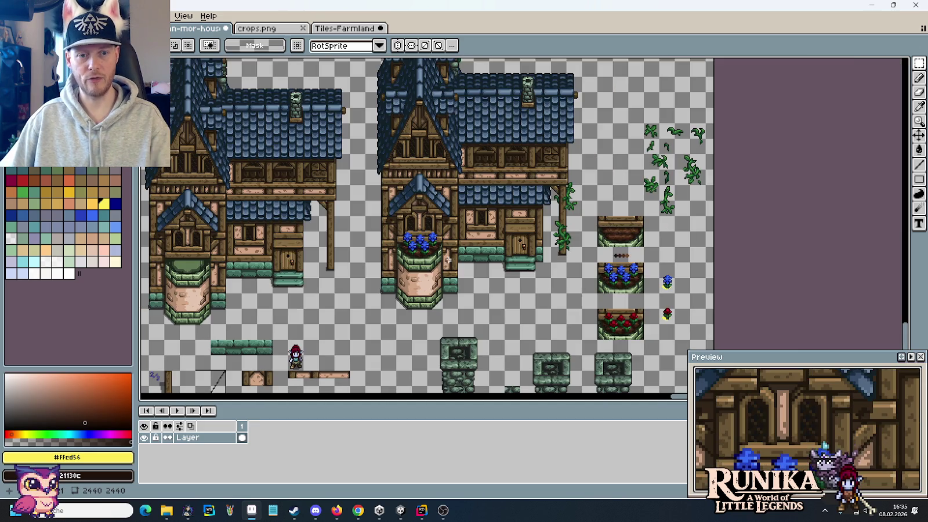
{"action": "scroll", "coordinate": [444, 267], "scroll_direction": "up", "scroll_amount": 1}
{"action": "scroll", "coordinate": [444, 266], "scroll_direction": "down", "scroll_amount": 1}
{"action": "scroll", "coordinate": [464, 290], "scroll_direction": "down", "scroll_amount": 1}
{"action": "scroll", "coordinate": [493, 319], "scroll_direction": "up", "scroll_amount": 1}
{"action": "scroll", "coordinate": [529, 347], "scroll_direction": "up", "scroll_amount": 1}
{"action": "scroll", "coordinate": [528, 346], "scroll_direction": "down", "scroll_amount": 1}
{"action": "scroll", "coordinate": [481, 242], "scroll_direction": "up", "scroll_amount": 1}
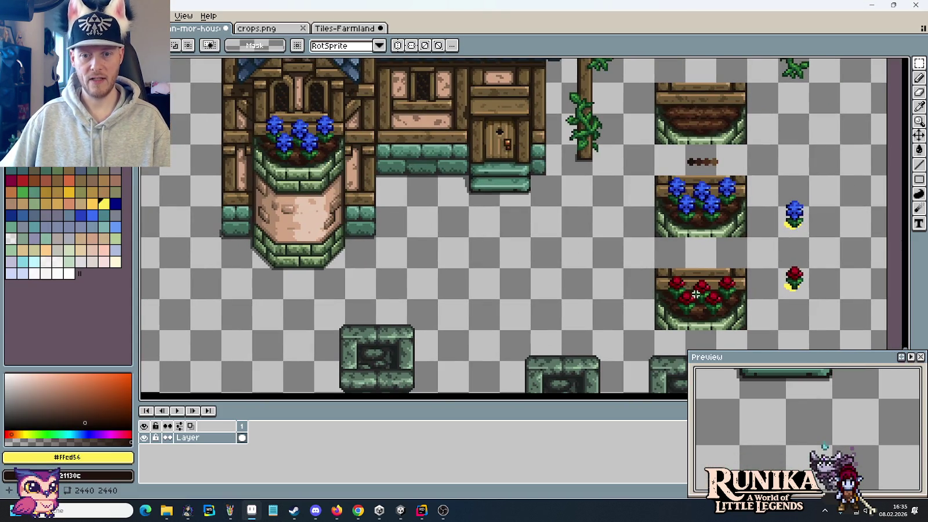
{"action": "left_click_drag", "start_coordinate": [657, 309], "coordinate": [746, 269]}
{"action": "left_click_drag", "start_coordinate": [702, 290], "coordinate": [298, 135]}
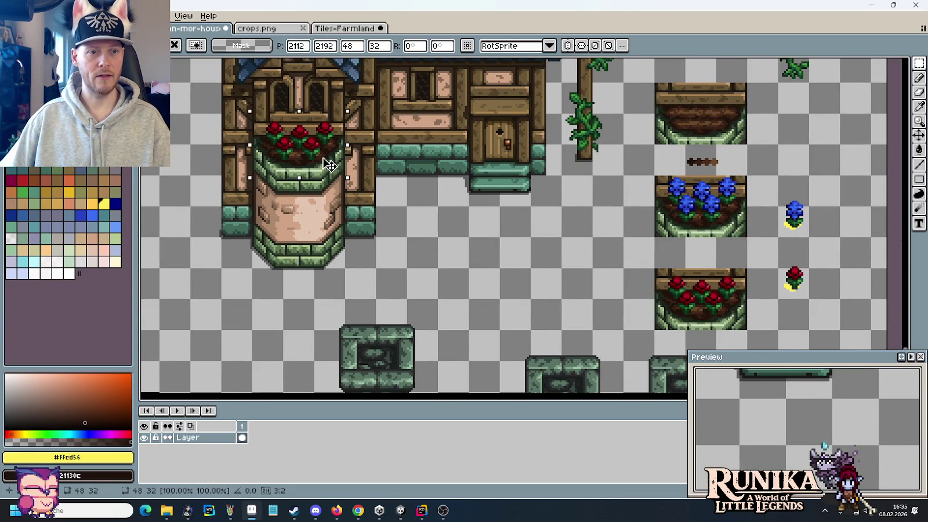
{"action": "key", "text": "Return"}
{"action": "left_click_drag", "start_coordinate": [464, 198], "coordinate": [541, 293]}
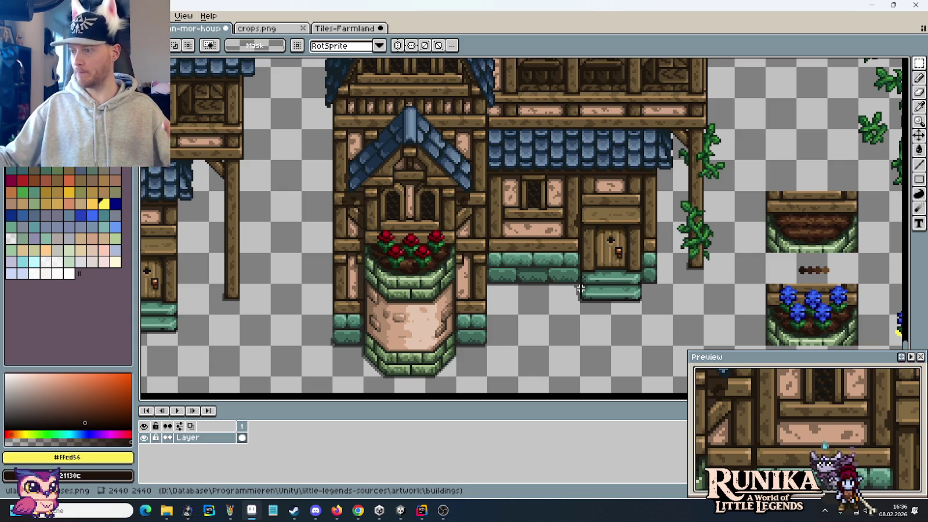
{"action": "scroll", "coordinate": [579, 288], "scroll_direction": "down", "scroll_amount": 2}
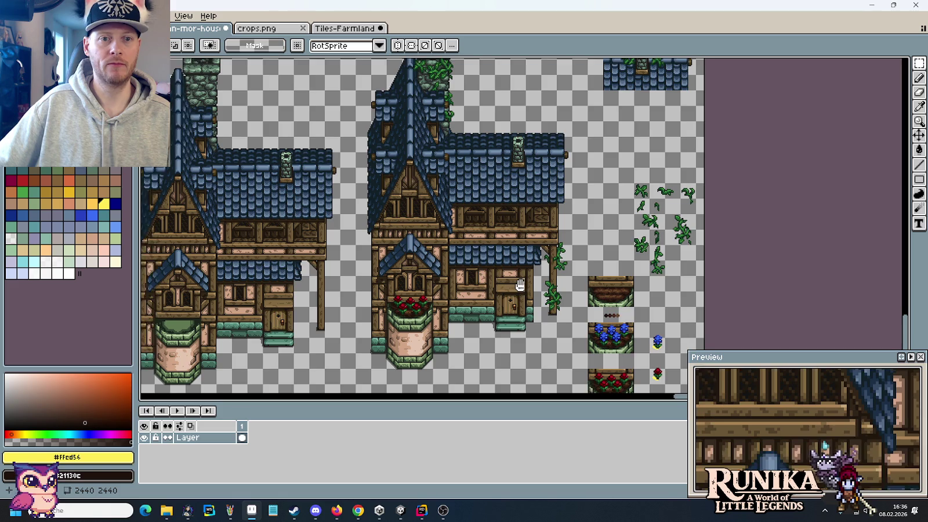
{"action": "left_click_drag", "start_coordinate": [519, 284], "coordinate": [504, 288]}
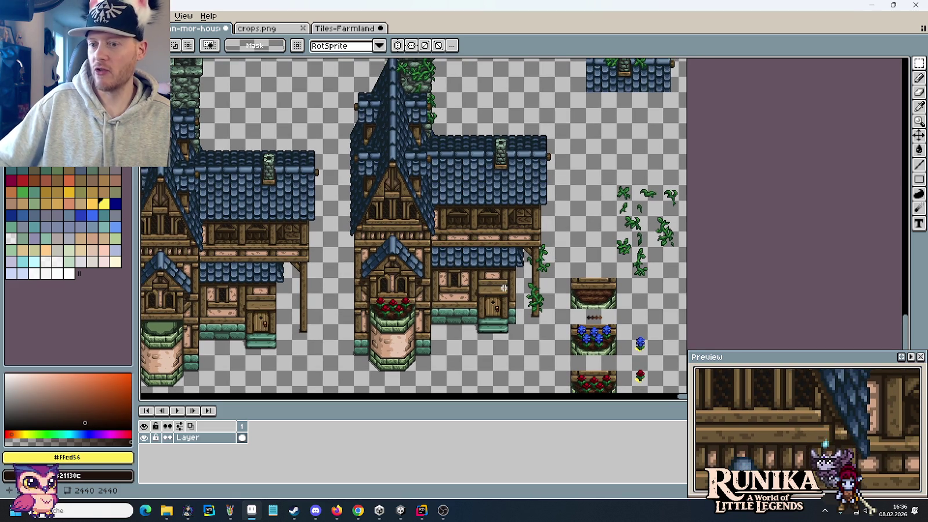
{"action": "key", "text": "alt+Tab"}
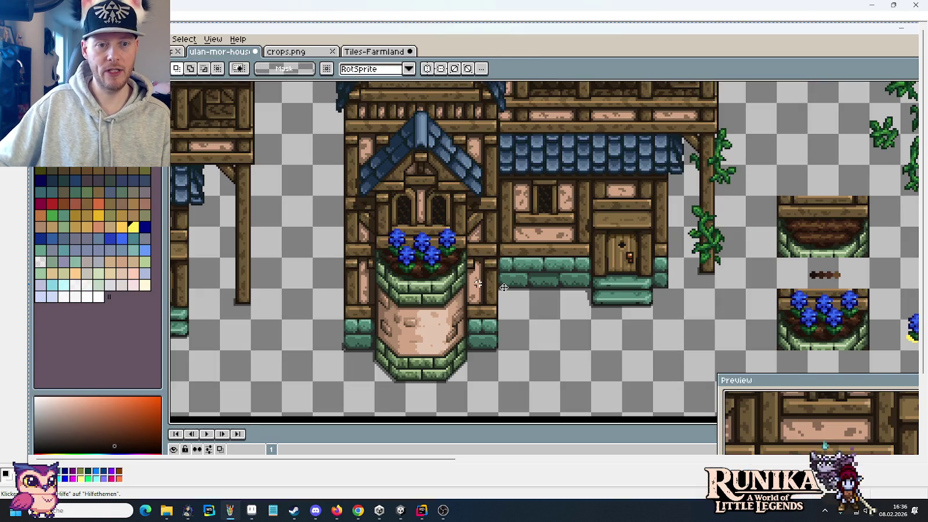
{"action": "key", "text": "alt+Tab"}
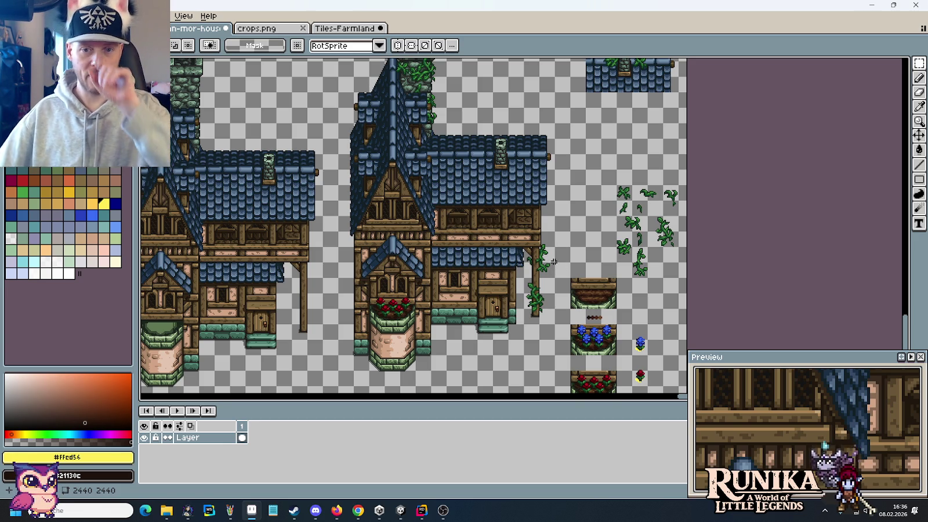
Delete the loose vine sprites and move the three planter boxes down and right
{"action": "left_click_drag", "start_coordinate": [680, 278], "coordinate": [613, 182]}
{"action": "key", "text": "Delete"}
{"action": "left_click_drag", "start_coordinate": [604, 252], "coordinate": [545, 110]}
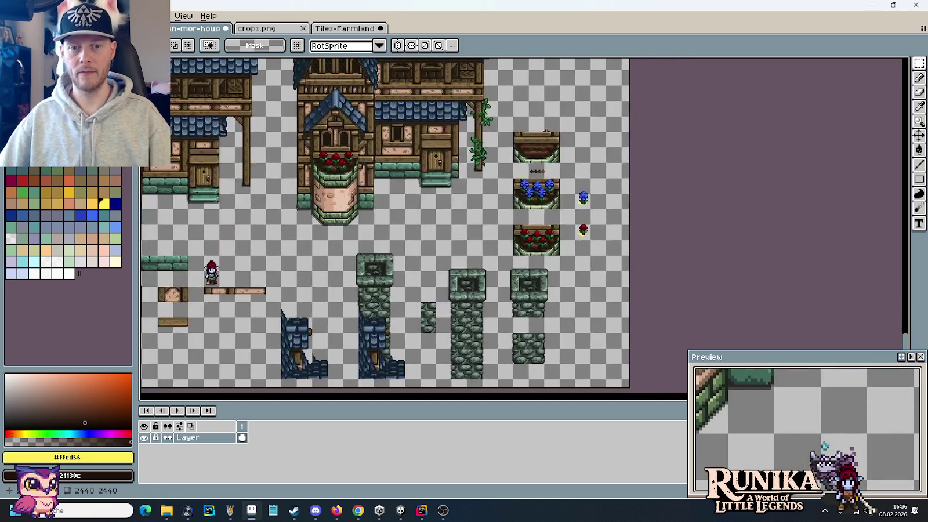
{"action": "mouse_move", "coordinate": [594, 255]}
{"action": "left_mouse_down"}
{"action": "mouse_move", "coordinate": [582, 186]}
{"action": "mouse_move", "coordinate": [557, 253]}
{"action": "mouse_move", "coordinate": [510, 127]}
{"action": "left_mouse_up"}
{"action": "left_click_drag", "start_coordinate": [523, 173], "coordinate": [586, 295]}
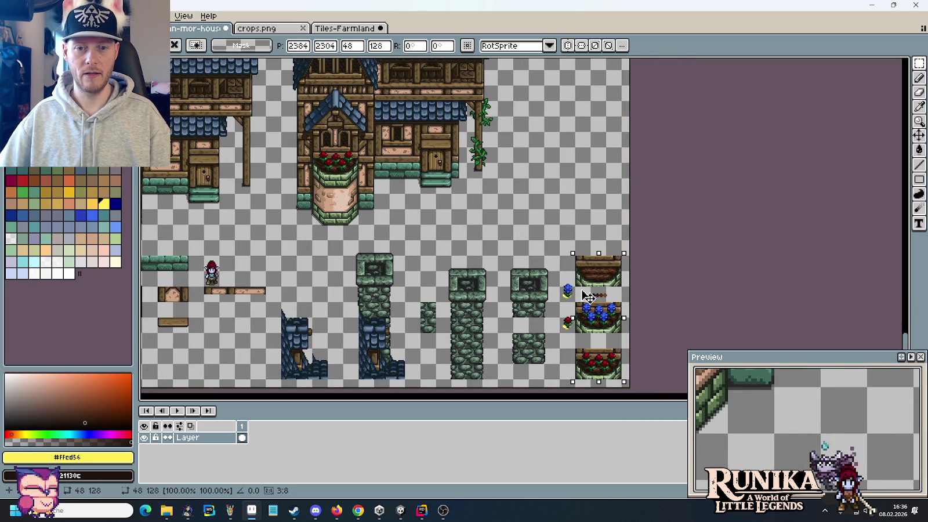
{"action": "left_click", "coordinate": [492, 202]}
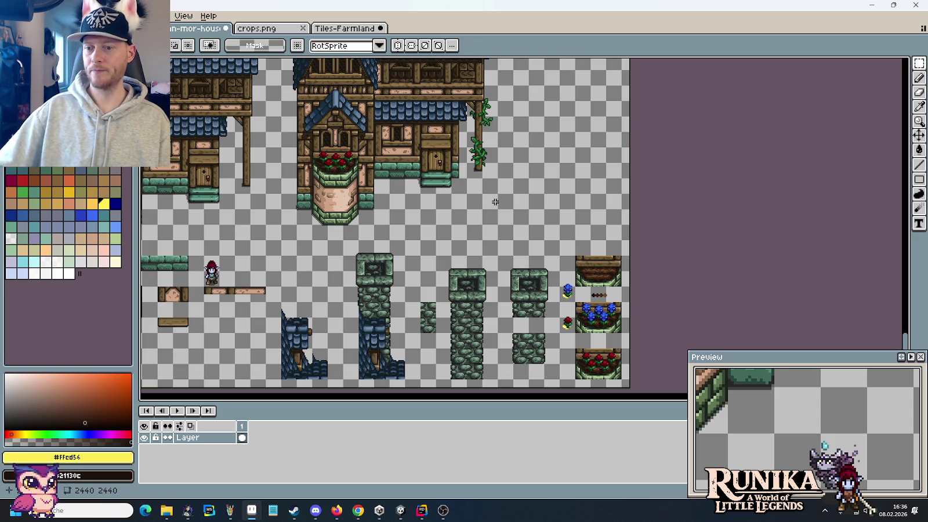
Delete the small stray roof piece beside the houses
{"action": "left_click_drag", "start_coordinate": [466, 194], "coordinate": [521, 333]}
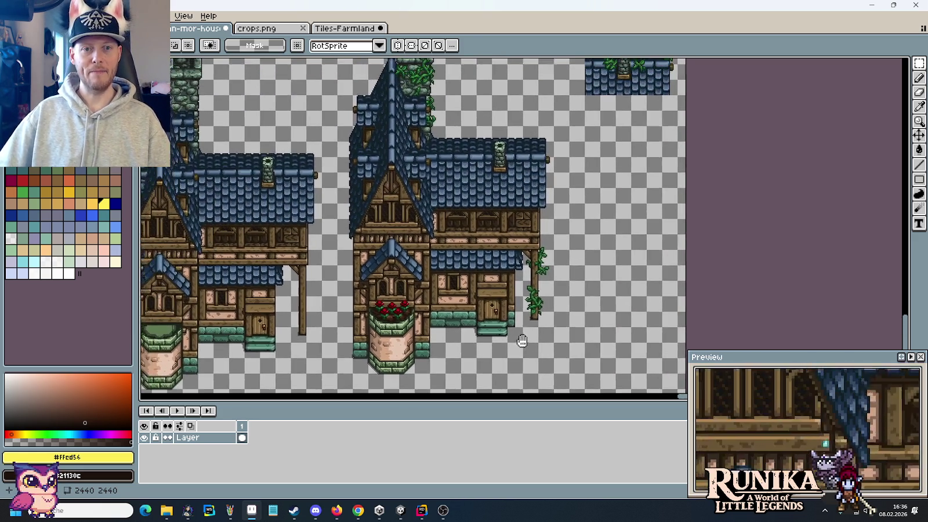
{"action": "scroll", "coordinate": [590, 300], "scroll_direction": "up", "scroll_amount": 3}
{"action": "left_click_drag", "start_coordinate": [594, 167], "coordinate": [676, 226]}
{"action": "key", "text": "Delete"}
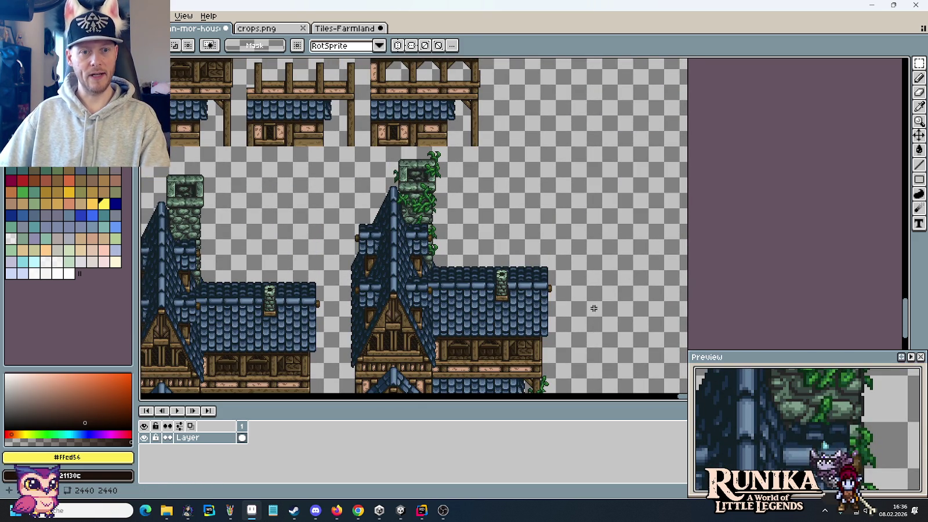
Move the whole right-hand house about 212 px to the right
{"action": "mouse_move", "coordinate": [339, 156]}
{"action": "left_mouse_down"}
{"action": "mouse_move", "coordinate": [514, 390]}
{"action": "mouse_move", "coordinate": [557, 378]}
{"action": "left_mouse_up"}
{"action": "left_click_drag", "start_coordinate": [501, 339], "coordinate": [624, 340]}
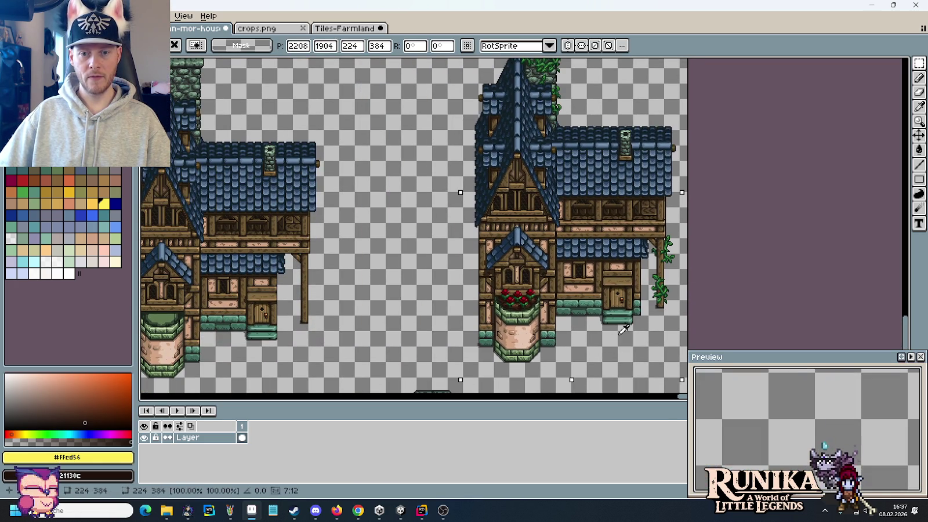
{"action": "key", "text": "ctrl+d"}
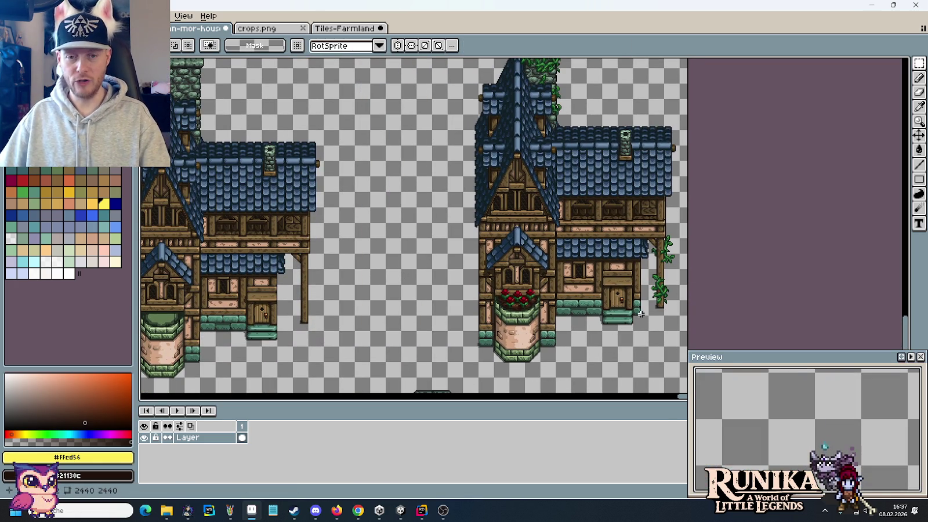
{"action": "scroll", "coordinate": [667, 316], "scroll_direction": "up", "scroll_amount": 4}
Eyedrop the semi-transparent shadow colour and paint shadow pixels at the trunk's base
{"action": "key", "text": "i"}
{"action": "left_click", "coordinate": [616, 265]}
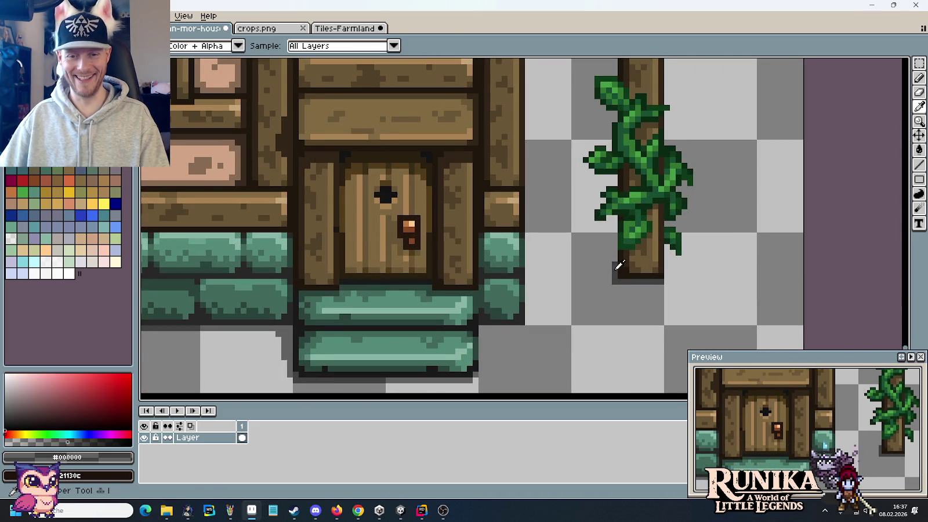
{"action": "scroll", "coordinate": [549, 280], "scroll_direction": "up", "scroll_amount": 1}
{"action": "scroll", "coordinate": [562, 300], "scroll_direction": "up", "scroll_amount": 1}
{"action": "scroll", "coordinate": [562, 300], "scroll_direction": "up", "scroll_amount": 1}
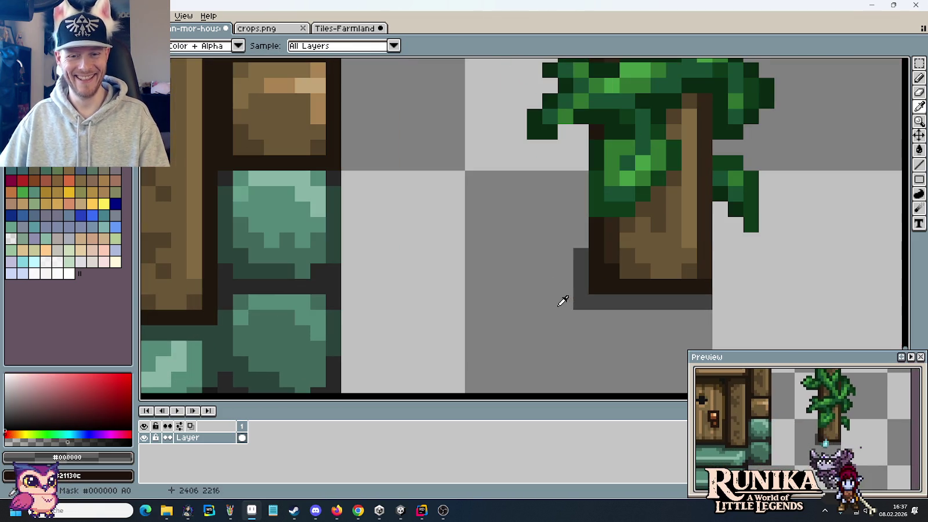
{"action": "key", "text": "b"}
{"action": "left_click", "coordinate": [596, 286]}
{"action": "left_click", "coordinate": [580, 301]}
{"action": "left_click", "coordinate": [596, 286]}
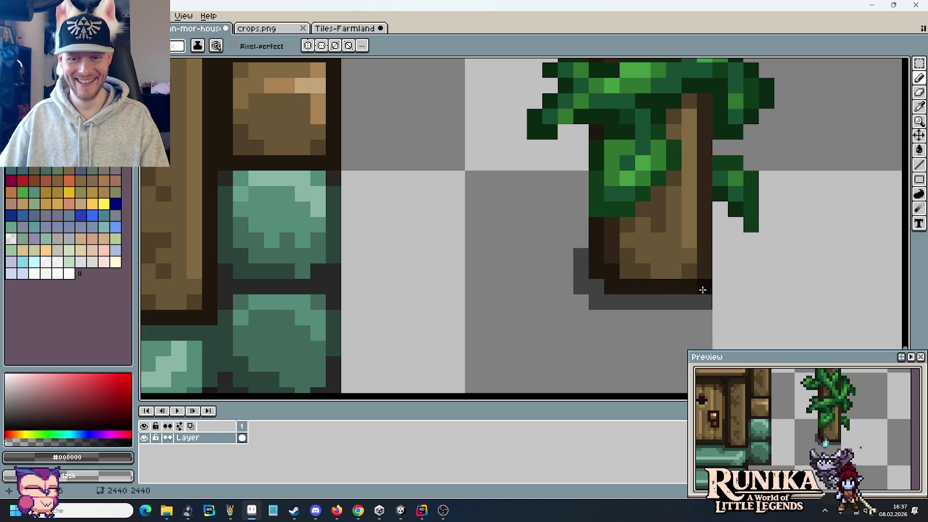
Paint a dark shadow strip under the door steps
{"action": "scroll", "coordinate": [735, 299], "scroll_direction": "down", "scroll_amount": 2}
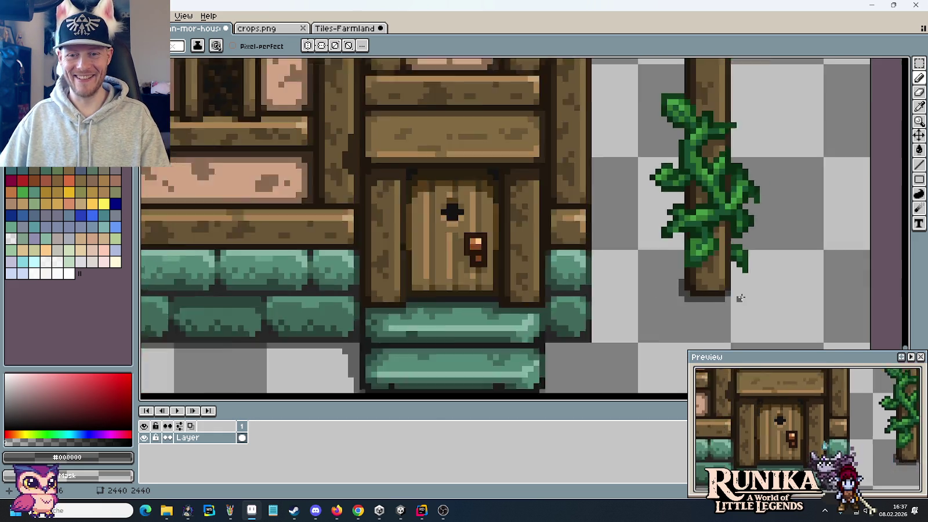
{"action": "scroll", "coordinate": [737, 297], "scroll_direction": "down", "scroll_amount": 2}
{"action": "scroll", "coordinate": [741, 297], "scroll_direction": "down", "scroll_amount": 1}
{"action": "scroll", "coordinate": [736, 299], "scroll_direction": "up", "scroll_amount": 1}
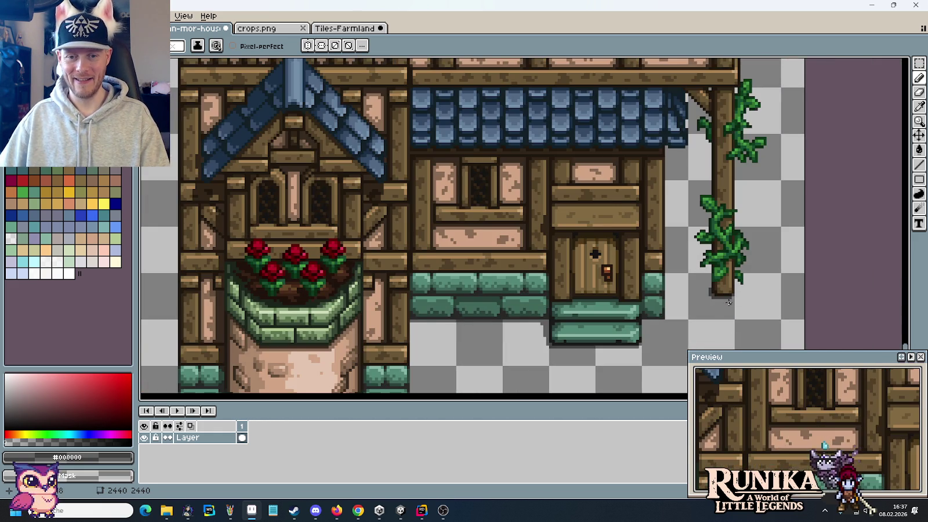
{"action": "scroll", "coordinate": [667, 321], "scroll_direction": "up", "scroll_amount": 1}
{"action": "scroll", "coordinate": [664, 326], "scroll_direction": "up", "scroll_amount": 1}
{"action": "scroll", "coordinate": [663, 325], "scroll_direction": "up", "scroll_amount": 1}
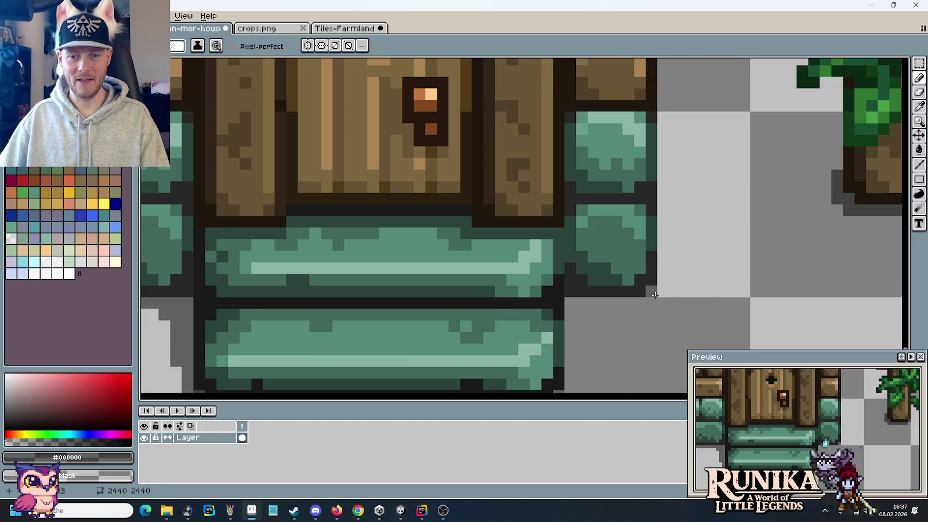
{"action": "left_click_drag", "start_coordinate": [644, 302], "coordinate": [567, 306]}
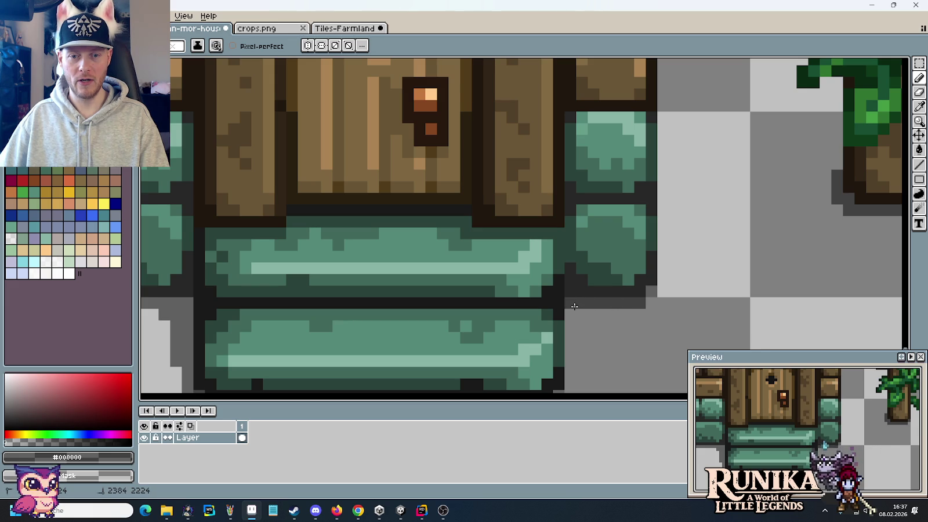
Paint a shadow column along the left side of the vine-covered post's trunk
{"action": "scroll", "coordinate": [593, 310], "scroll_direction": "down", "scroll_amount": 2}
{"action": "mouse_move", "coordinate": [322, 352]}
{"action": "left_mouse_down"}
{"action": "mouse_move", "coordinate": [440, 300]}
{"action": "mouse_move", "coordinate": [649, 282]}
{"action": "left_mouse_up"}
{"action": "scroll", "coordinate": [614, 275], "scroll_direction": "up", "scroll_amount": 3}
{"action": "scroll", "coordinate": [581, 268], "scroll_direction": "down", "scroll_amount": 3}
{"action": "left_click_drag", "start_coordinate": [581, 268], "coordinate": [548, 248]}
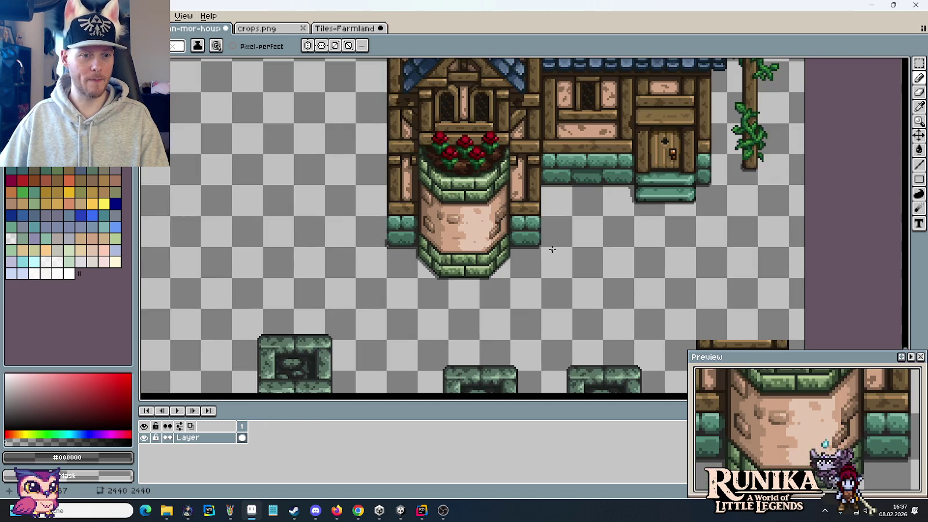
{"action": "scroll", "coordinate": [595, 212], "scroll_direction": "up", "scroll_amount": 3}
{"action": "scroll", "coordinate": [595, 213], "scroll_direction": "up", "scroll_amount": 3}
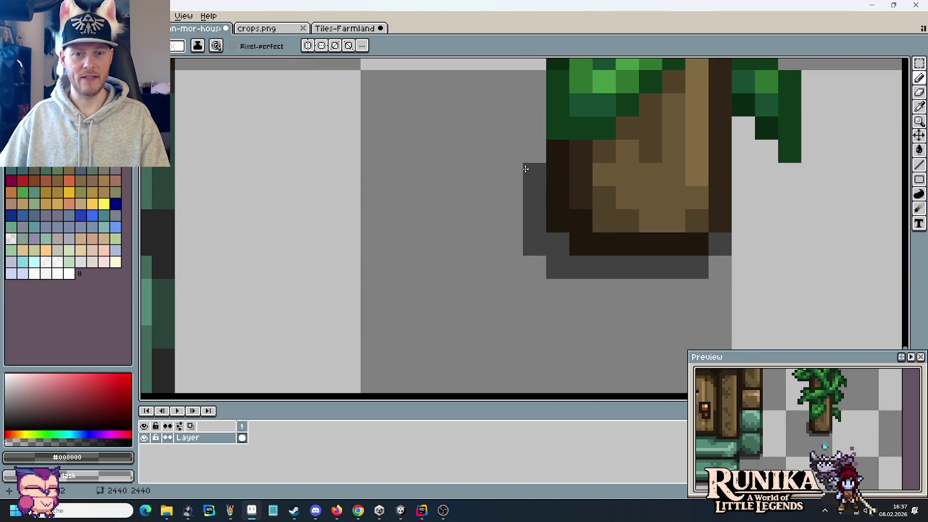
{"action": "scroll", "coordinate": [464, 172], "scroll_direction": "down", "scroll_amount": 3}
{"action": "left_click_drag", "start_coordinate": [462, 169], "coordinate": [496, 265]}
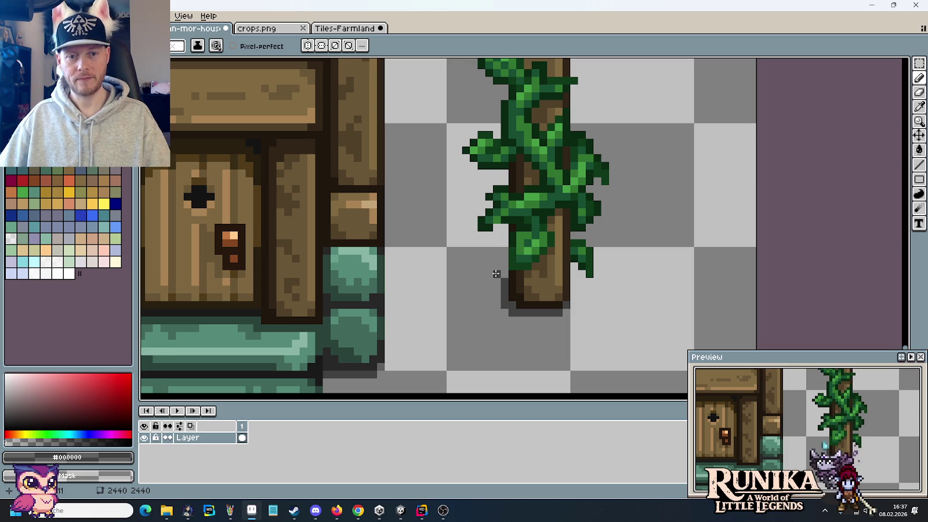
{"action": "left_click_drag", "start_coordinate": [501, 251], "coordinate": [509, 304]}
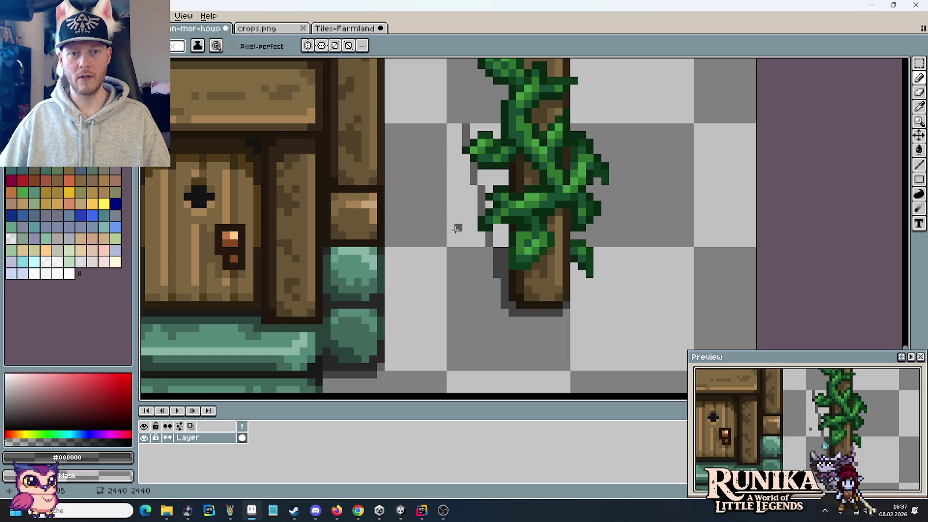
{"action": "scroll", "coordinate": [449, 239], "scroll_direction": "down", "scroll_amount": 2}
{"action": "scroll", "coordinate": [449, 239], "scroll_direction": "down", "scroll_amount": 2}
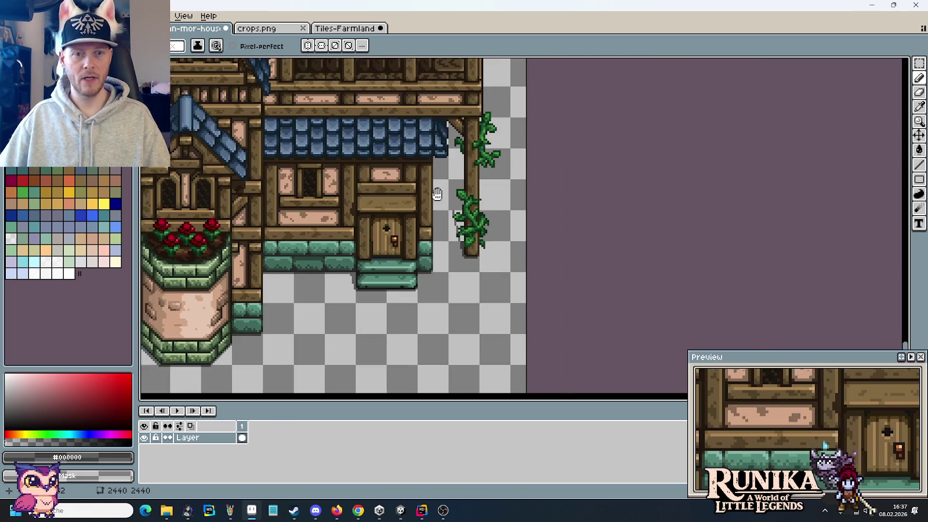
{"action": "scroll", "coordinate": [448, 228], "scroll_direction": "up", "scroll_amount": 1}
{"action": "scroll", "coordinate": [455, 218], "scroll_direction": "up", "scroll_amount": 1}
{"action": "key", "text": "m"}
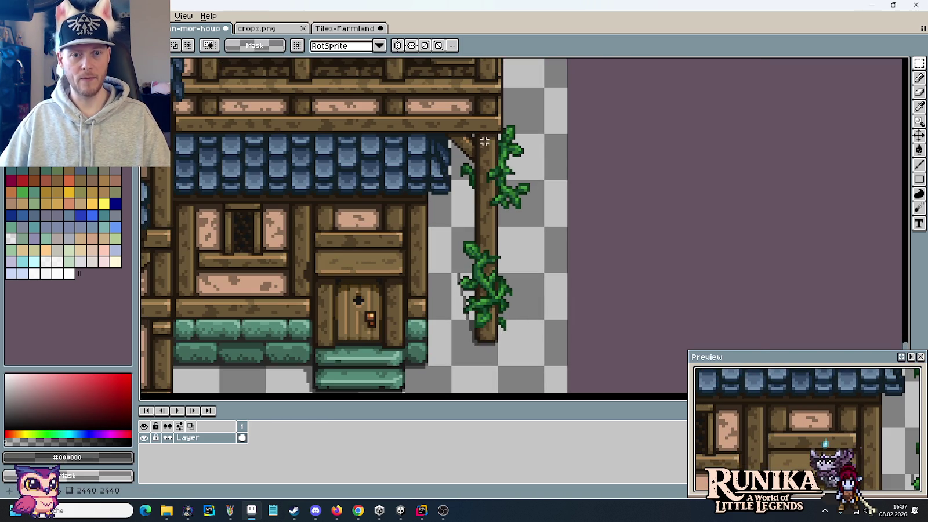
{"action": "left_click_drag", "start_coordinate": [492, 135], "coordinate": [468, 341]}
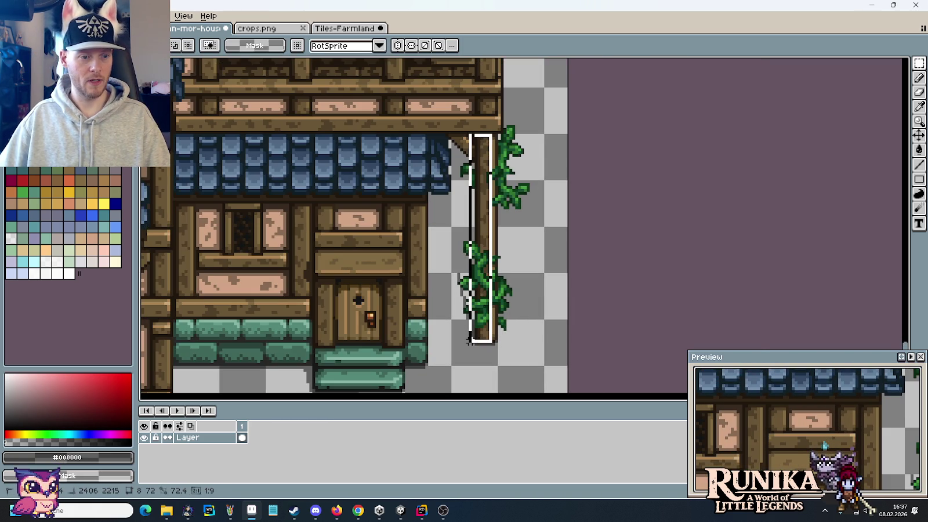
{"action": "left_click", "coordinate": [484, 343]}
{"action": "key", "text": "super"}
{"action": "type", "text": "te"}
{"action": "key", "text": "Return"}
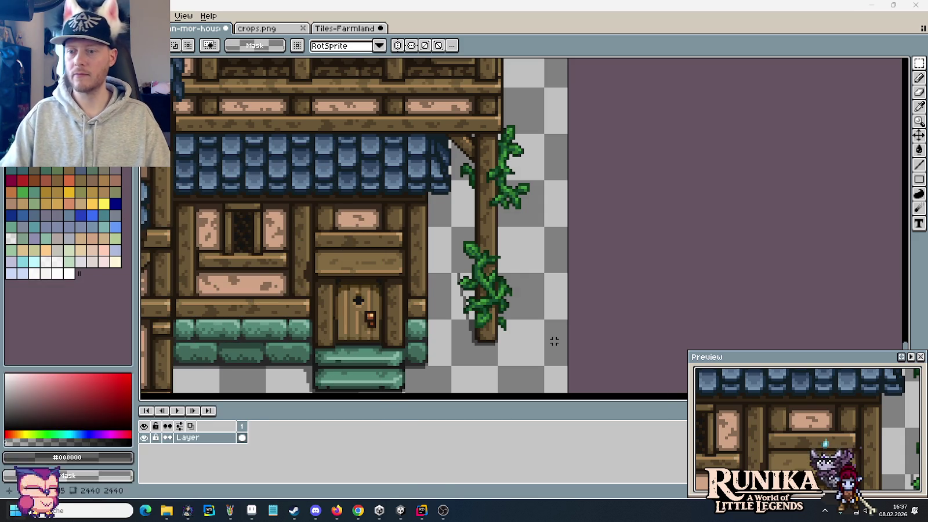
{"action": "left_click", "coordinate": [566, 343]}
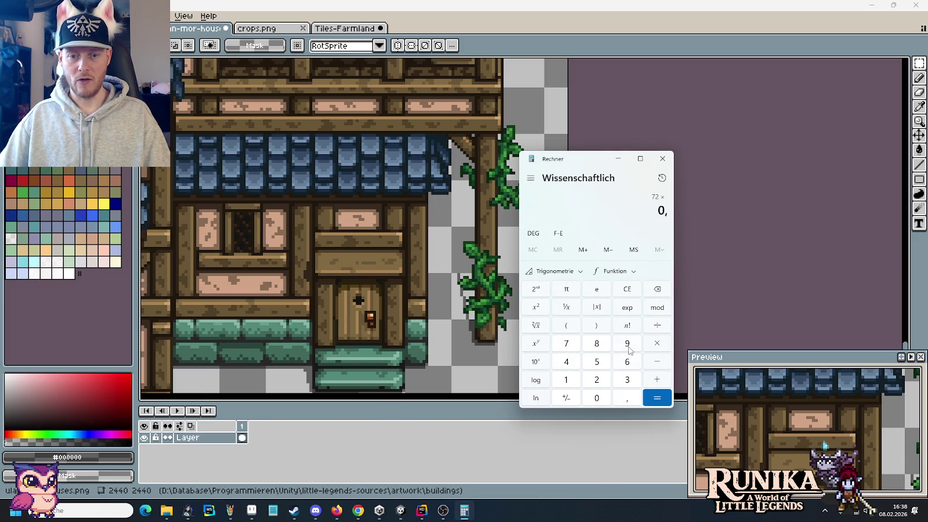
{"action": "left_click", "coordinate": [628, 364]}
{"action": "left_click", "coordinate": [628, 364]}
{"action": "left_click", "coordinate": [628, 364]}
{"action": "left_click", "coordinate": [654, 397]}
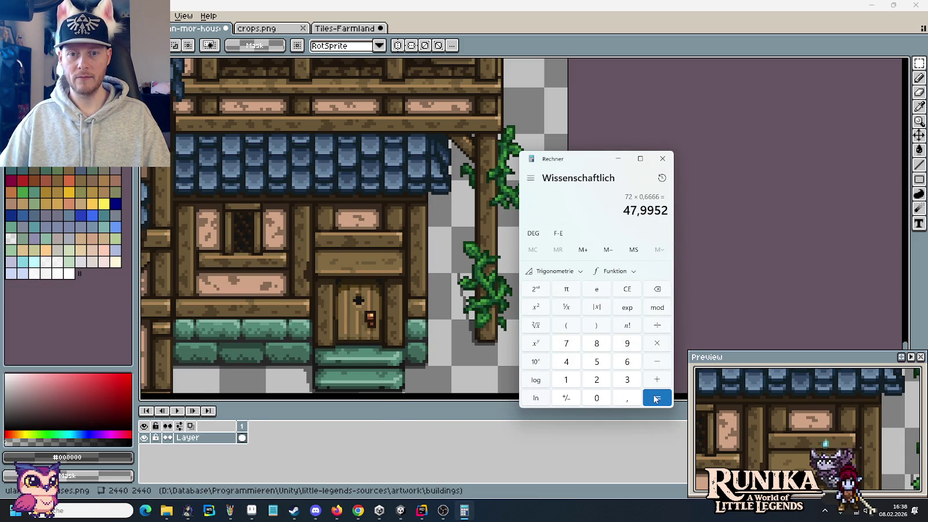
{"action": "left_click", "coordinate": [654, 397]}
{"action": "left_click", "coordinate": [662, 158]}
{"action": "scroll", "coordinate": [472, 328], "scroll_direction": "up", "scroll_amount": 1}
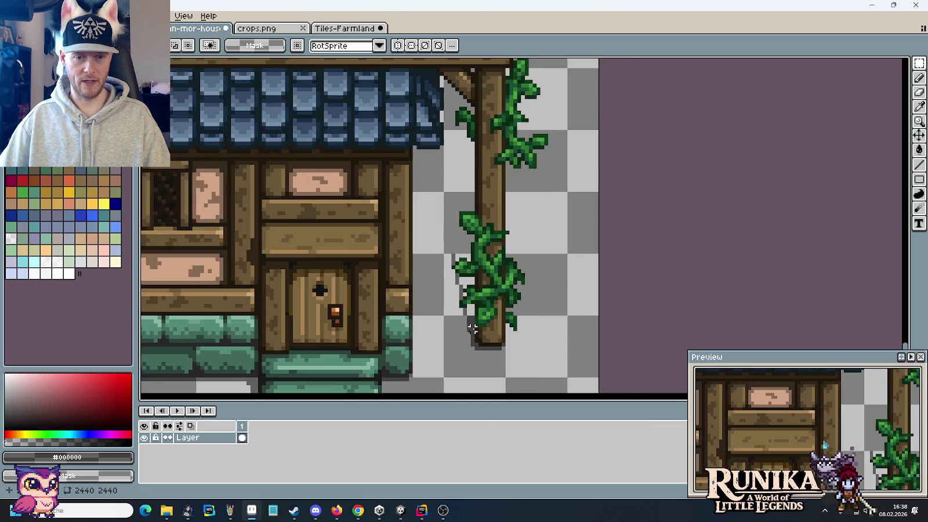
{"action": "scroll", "coordinate": [472, 329], "scroll_direction": "up", "scroll_amount": 1}
{"action": "left_click_drag", "start_coordinate": [476, 347], "coordinate": [424, 150]}
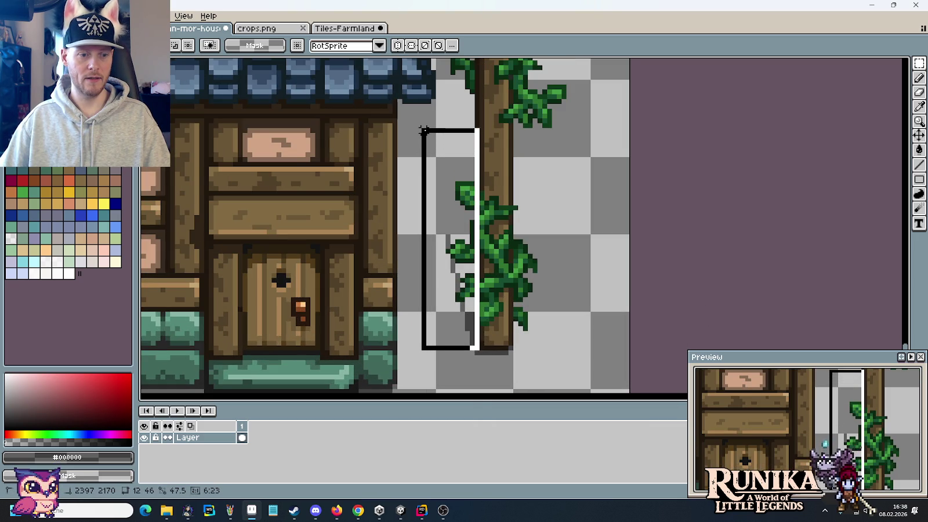
{"action": "left_click_drag", "start_coordinate": [424, 150], "coordinate": [425, 117]}
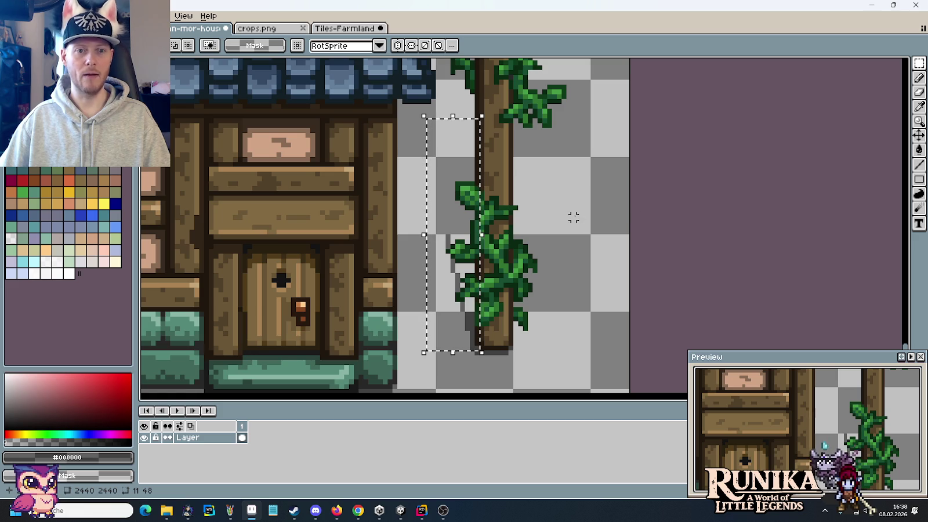
{"action": "key", "text": "ctrl+d"}
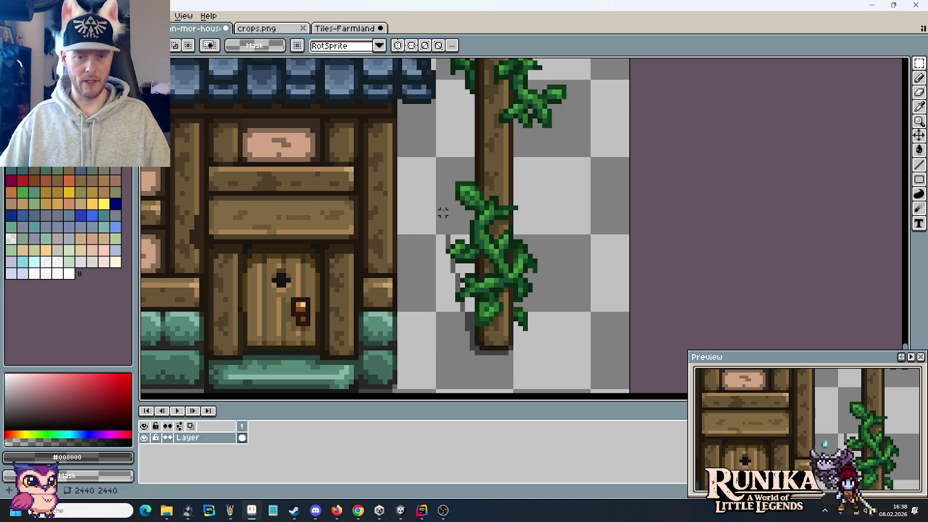
{"action": "scroll", "coordinate": [442, 211], "scroll_direction": "up", "scroll_amount": 1}
{"action": "scroll", "coordinate": [442, 214], "scroll_direction": "up", "scroll_amount": 1}
{"action": "key", "text": "b"}
{"action": "left_click_drag", "start_coordinate": [442, 243], "coordinate": [442, 217]}
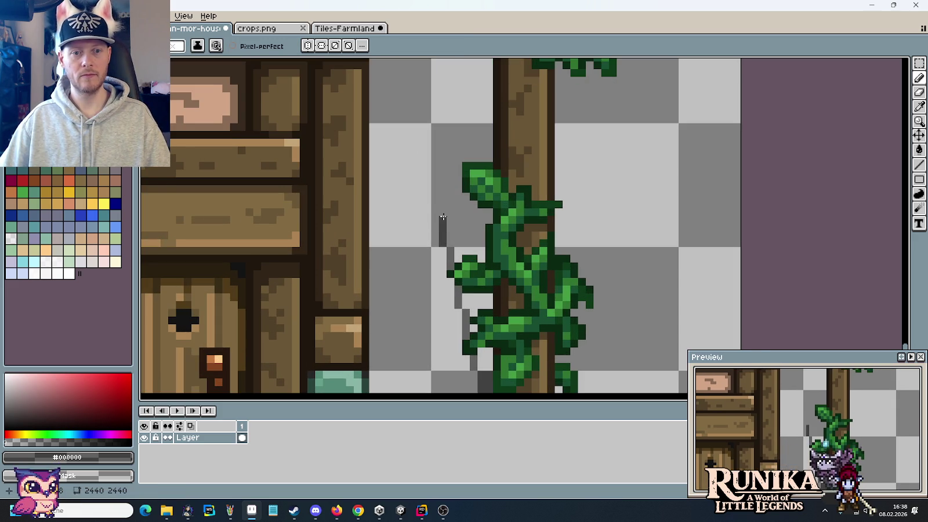
Extend the dark diagonal shadow line up and left toward the roof
{"action": "left_click", "coordinate": [428, 174]}
{"action": "left_click", "coordinate": [419, 149]}
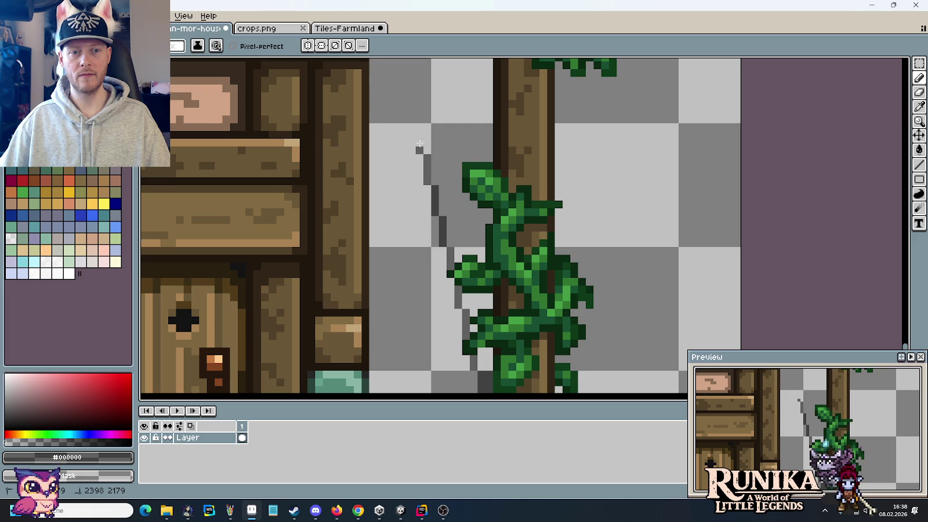
{"action": "mouse_move", "coordinate": [418, 128]}
{"action": "left_mouse_down"}
{"action": "mouse_move", "coordinate": [464, 207]}
{"action": "mouse_move", "coordinate": [423, 196]}
{"action": "left_mouse_up"}
{"action": "left_click", "coordinate": [423, 195]}
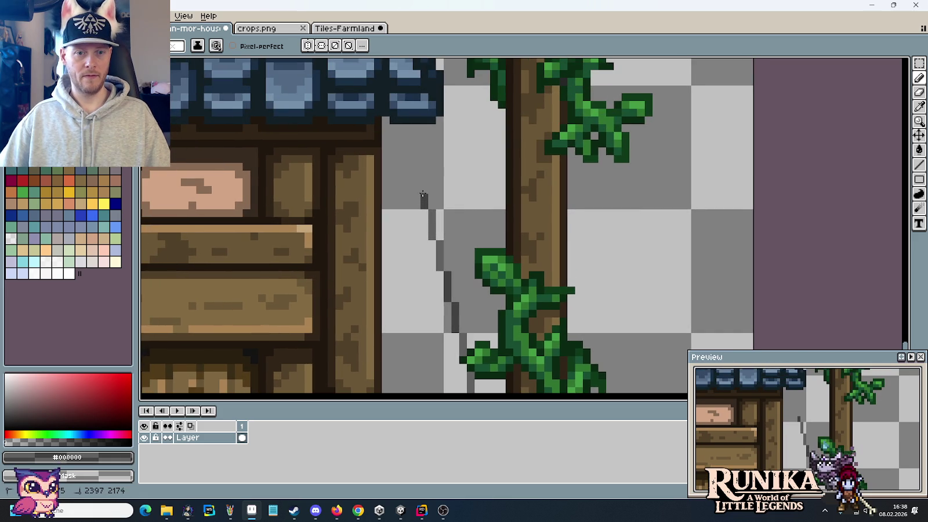
{"action": "left_click", "coordinate": [416, 168]}
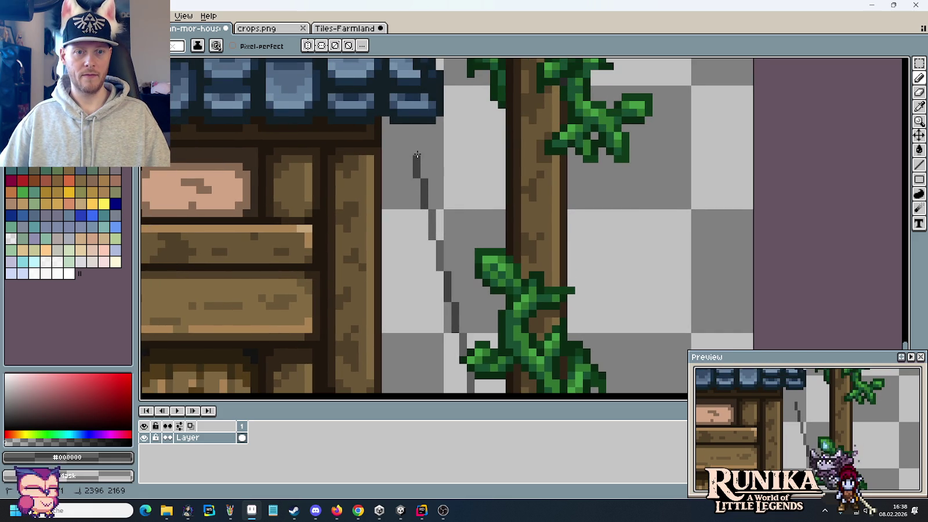
Draw a column of dark pixels beside the vine trunk under the roof
{"action": "scroll", "coordinate": [429, 165], "scroll_direction": "down", "scroll_amount": 2}
{"action": "scroll", "coordinate": [458, 181], "scroll_direction": "down", "scroll_amount": 1}
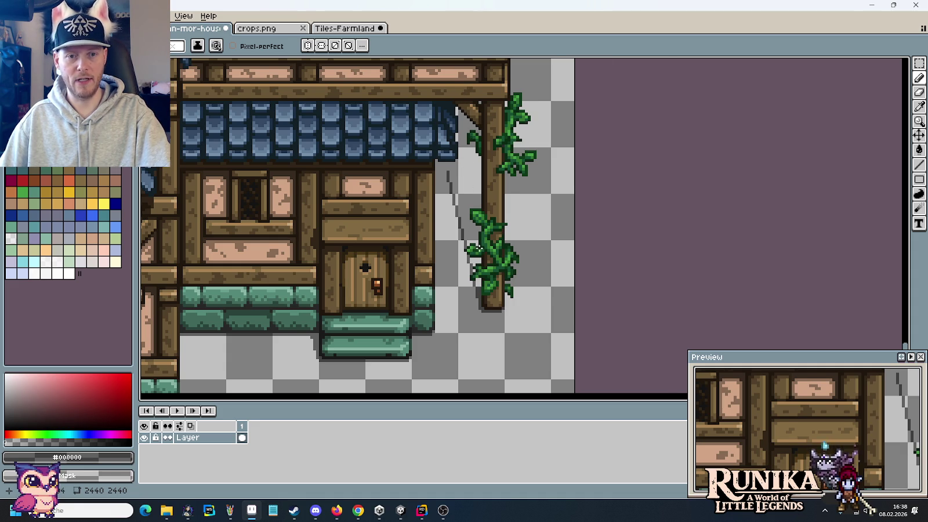
{"action": "scroll", "coordinate": [481, 249], "scroll_direction": "up", "scroll_amount": 1}
{"action": "scroll", "coordinate": [523, 368], "scroll_direction": "up", "scroll_amount": 1}
{"action": "scroll", "coordinate": [539, 367], "scroll_direction": "up", "scroll_amount": 1}
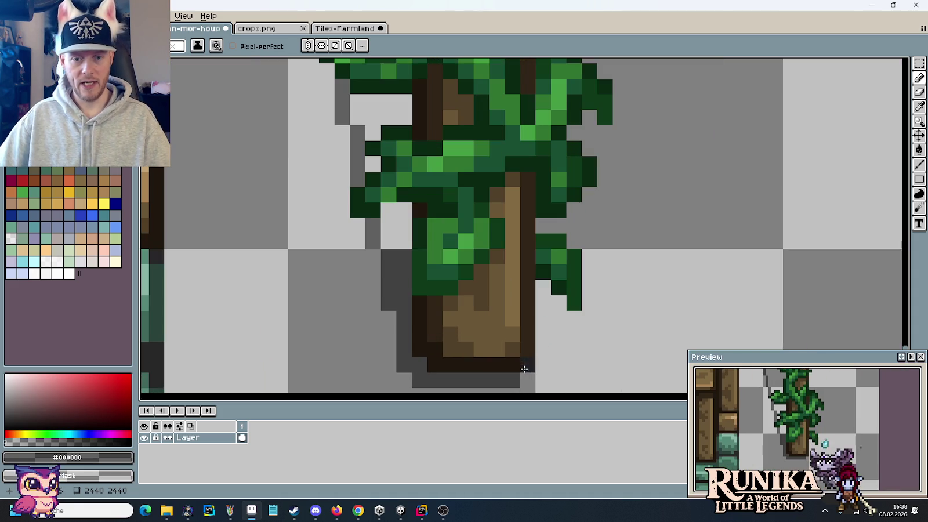
{"action": "scroll", "coordinate": [555, 364], "scroll_direction": "down", "scroll_amount": 1}
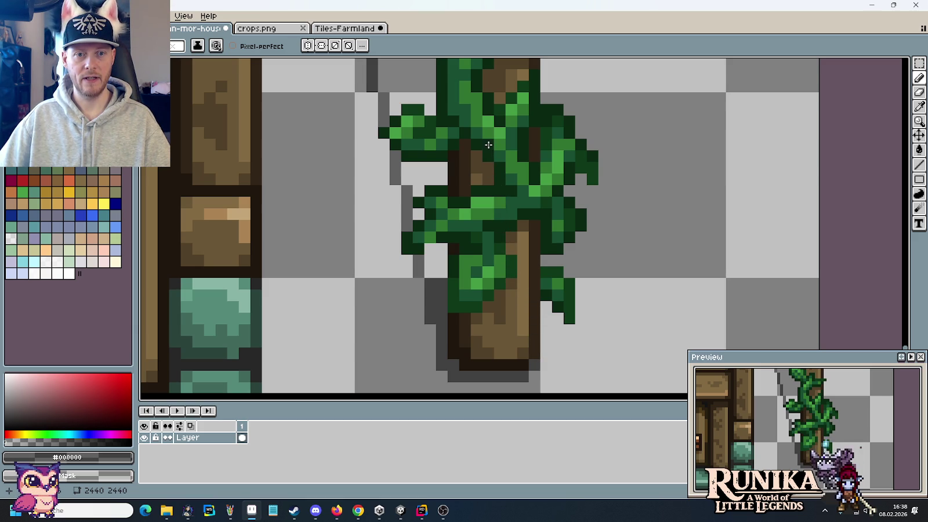
{"action": "left_click_drag", "start_coordinate": [487, 142], "coordinate": [525, 264]}
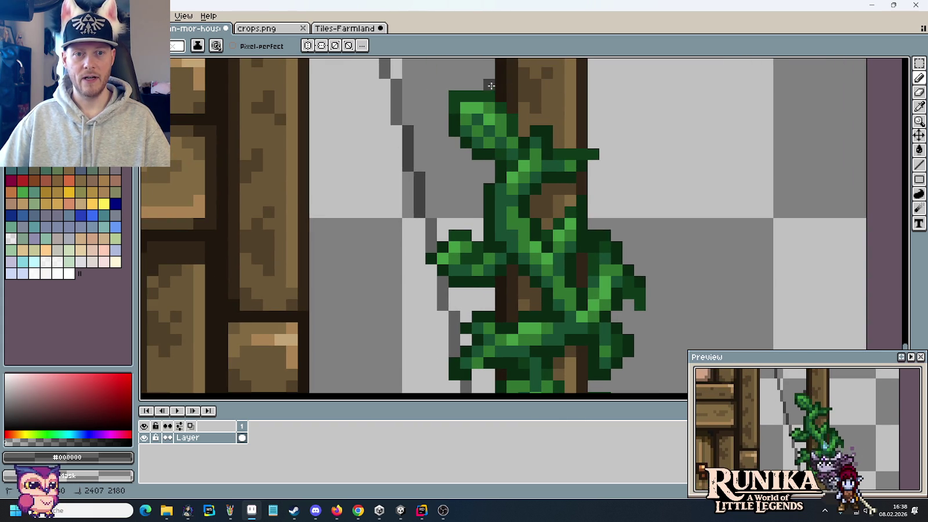
{"action": "left_click_drag", "start_coordinate": [443, 74], "coordinate": [487, 244]}
{"action": "left_click", "coordinate": [518, 227]}
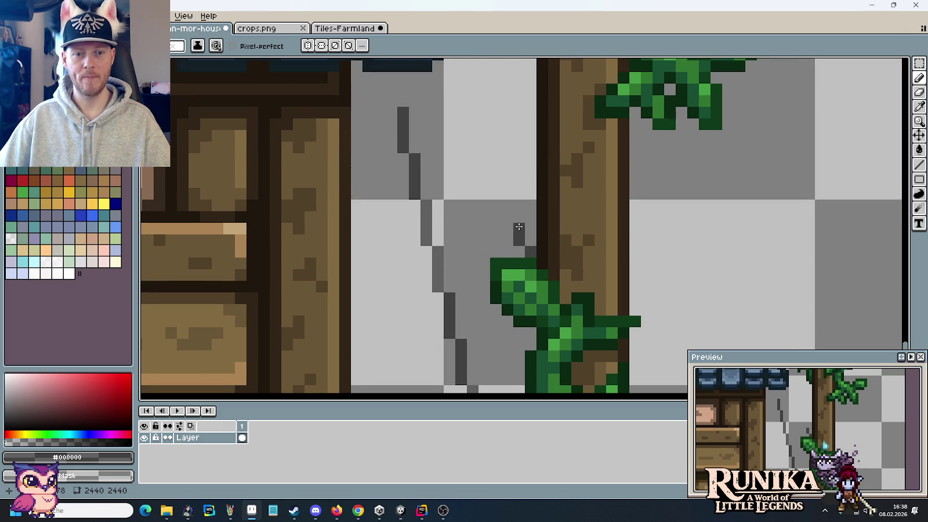
{"action": "left_click_drag", "start_coordinate": [516, 201], "coordinate": [508, 171]}
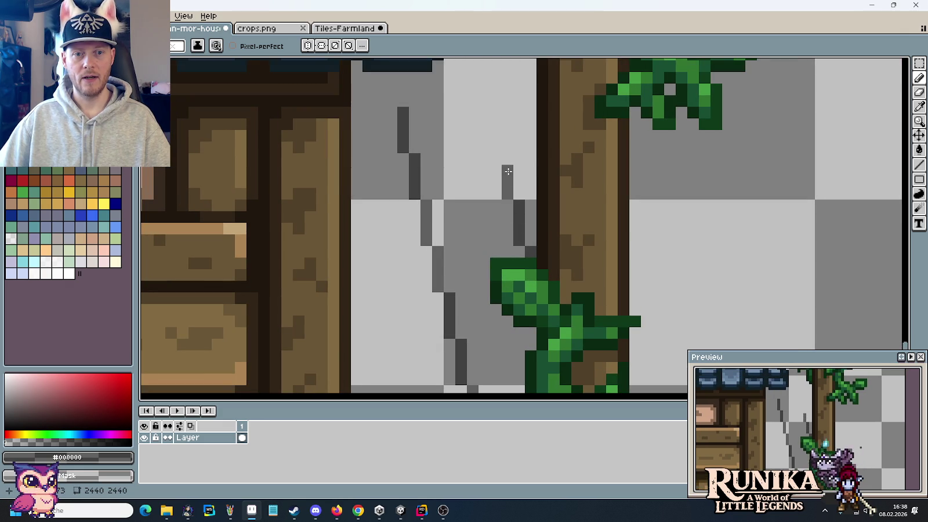
{"action": "scroll", "coordinate": [508, 157], "scroll_direction": "down", "scroll_amount": 2}
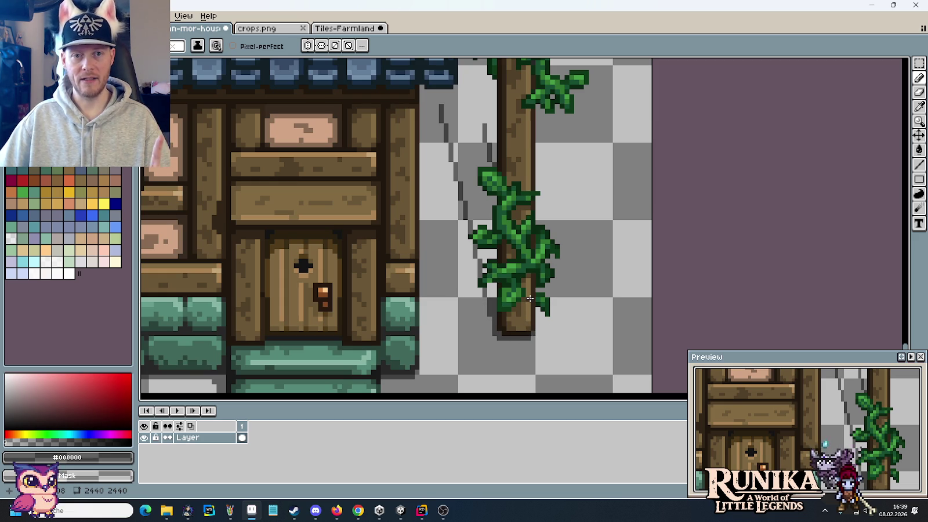
{"action": "scroll", "coordinate": [472, 149], "scroll_direction": "up", "scroll_amount": 4}
Select part of the inner shadow line and nudge it upward
{"action": "mouse_move", "coordinate": [473, 149]}
{"action": "left_mouse_down"}
{"action": "mouse_move", "coordinate": [529, 257]}
{"action": "mouse_move", "coordinate": [478, 294]}
{"action": "left_mouse_up"}
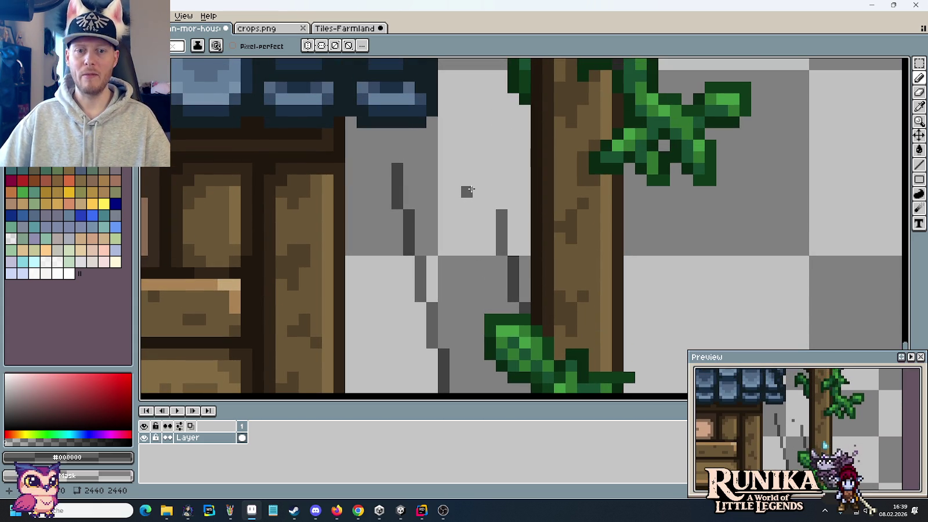
{"action": "key", "text": "u"}
{"action": "left_click_drag", "start_coordinate": [455, 178], "coordinate": [525, 307]}
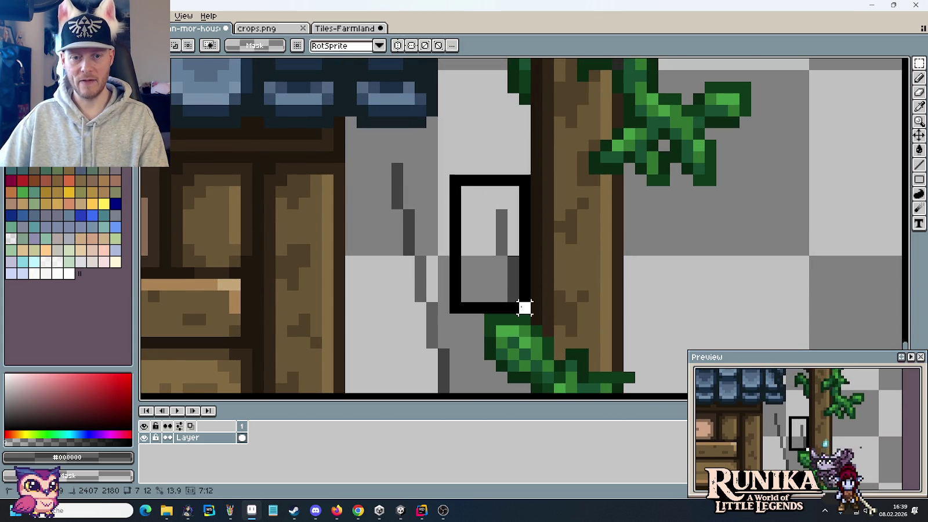
{"action": "key", "text": "Up"}
{"action": "key", "text": "Up"}
{"action": "key", "text": "Up"}
{"action": "key", "text": "Up"}
{"action": "key", "text": "Up"}
{"action": "key", "text": "Up"}
{"action": "key", "text": "Up"}
{"action": "key", "text": "ctrl+d"}
Close the shadow shape with a horizontal pencil line and fill it with grey
{"action": "key", "text": "b"}
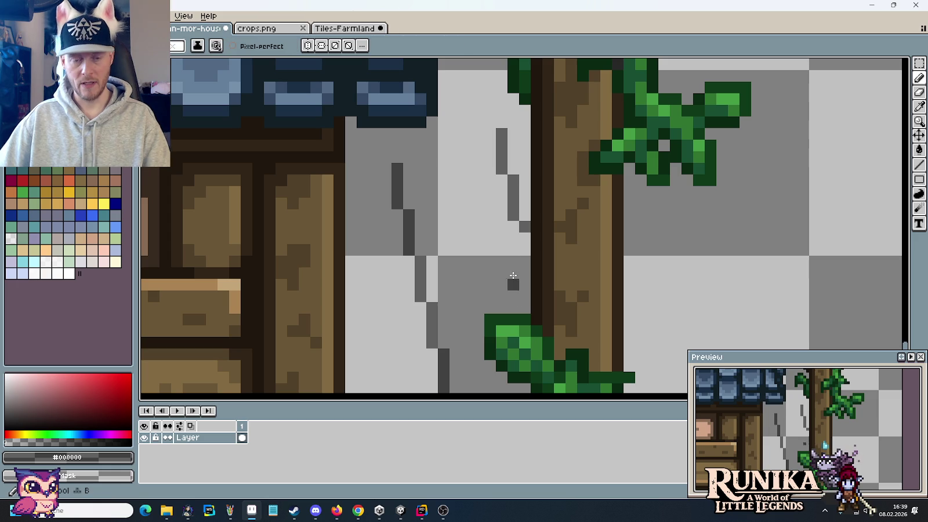
{"action": "left_click_drag", "start_coordinate": [454, 122], "coordinate": [465, 207]}
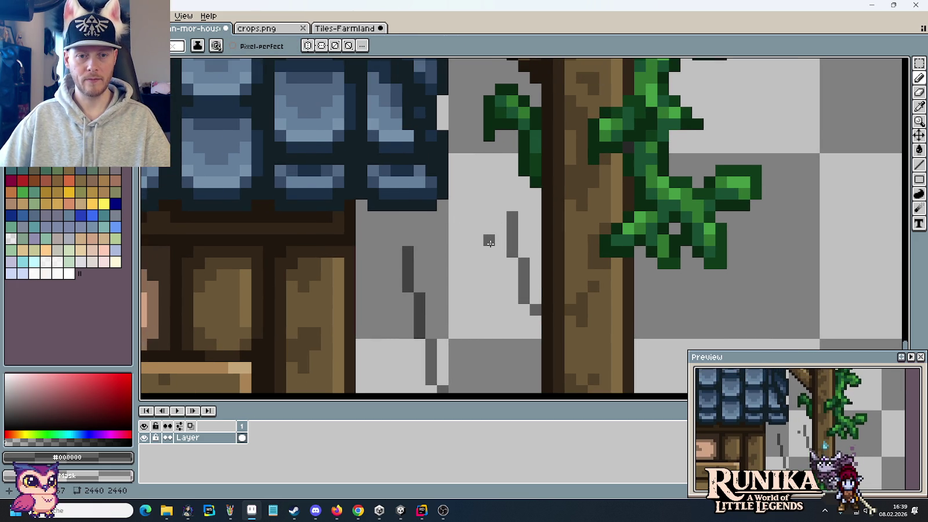
{"action": "scroll", "coordinate": [490, 242], "scroll_direction": "down", "scroll_amount": 2}
{"action": "scroll", "coordinate": [490, 243], "scroll_direction": "down", "scroll_amount": 2}
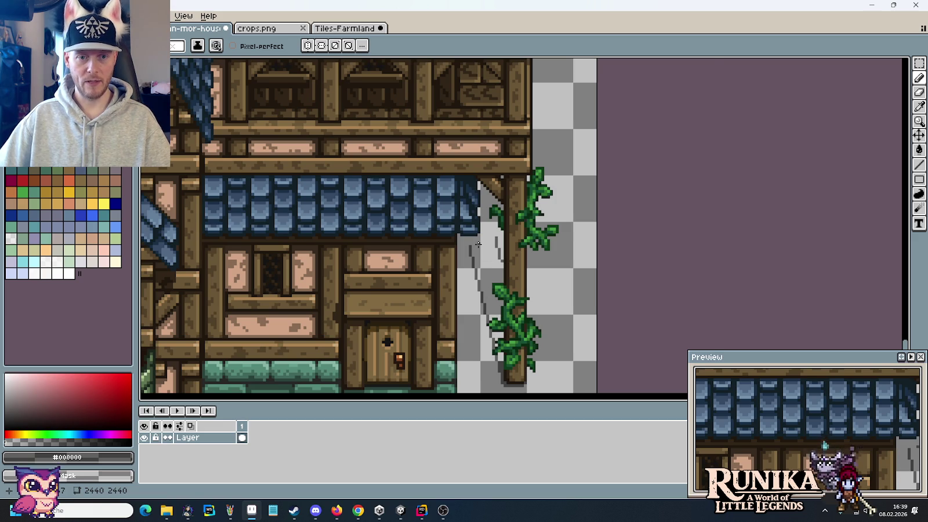
{"action": "scroll", "coordinate": [478, 245], "scroll_direction": "up", "scroll_amount": 1}
{"action": "scroll", "coordinate": [493, 300], "scroll_direction": "up", "scroll_amount": 1}
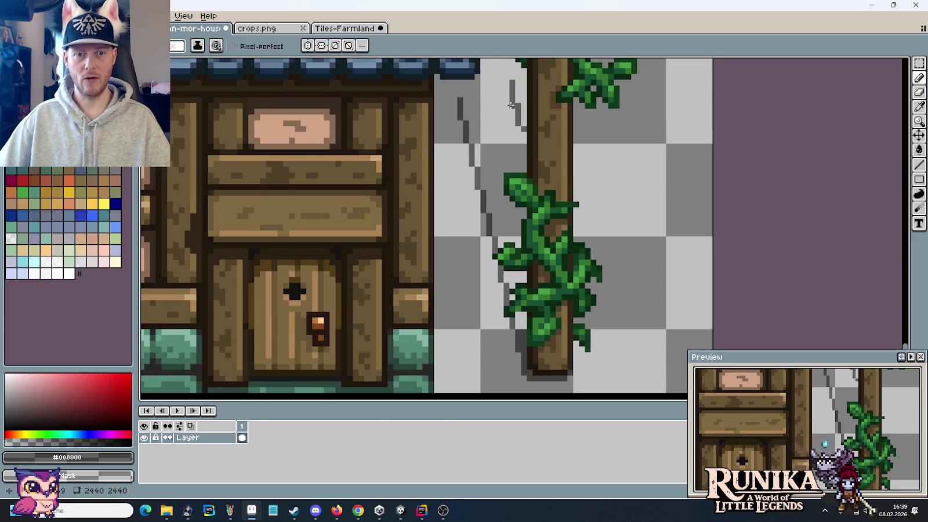
{"action": "scroll", "coordinate": [522, 203], "scroll_direction": "up", "scroll_amount": 4}
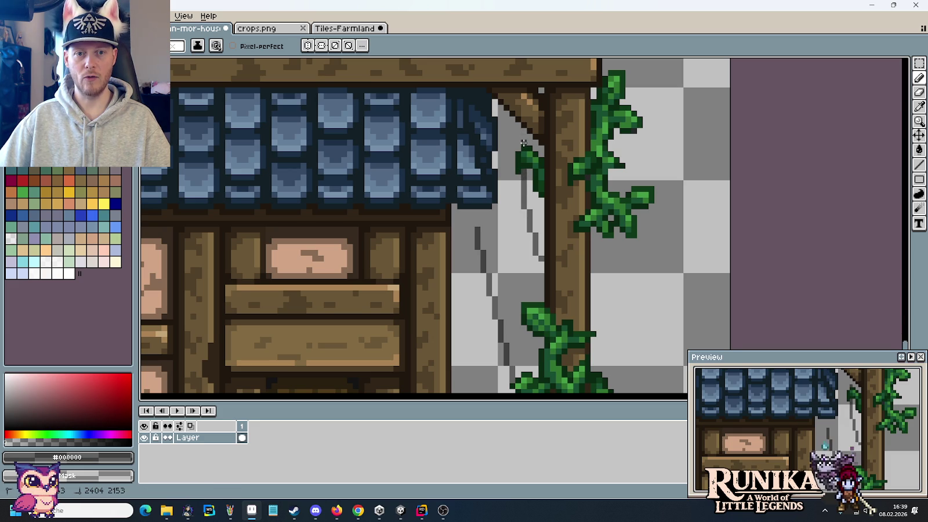
{"action": "scroll", "coordinate": [512, 205], "scroll_direction": "down", "scroll_amount": 2}
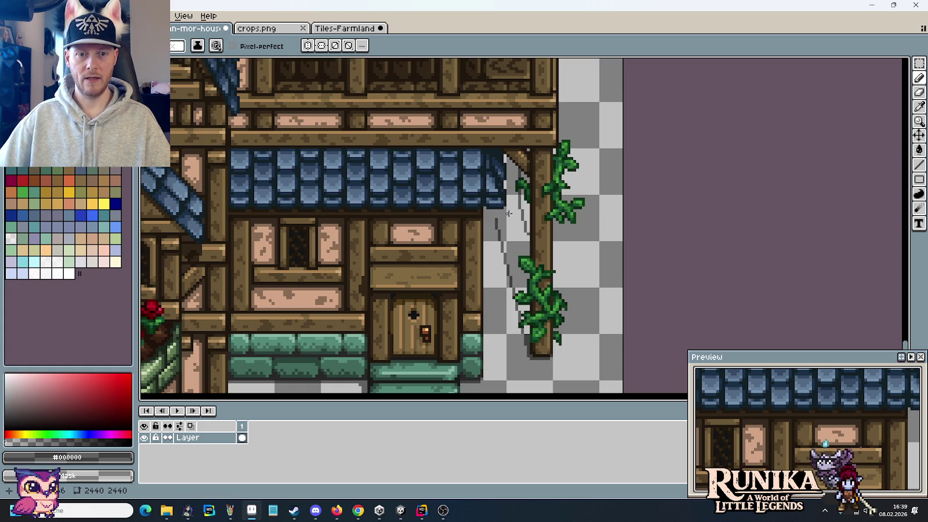
{"action": "scroll", "coordinate": [487, 224], "scroll_direction": "up", "scroll_amount": 2}
{"action": "left_click_drag", "start_coordinate": [510, 200], "coordinate": [479, 194]}
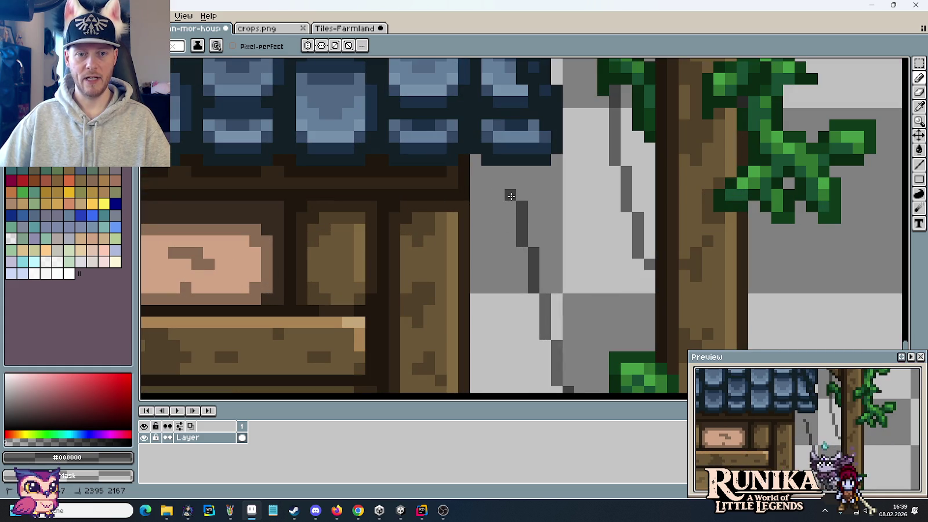
{"action": "key", "text": "g"}
{"action": "left_click", "coordinate": [522, 205]}
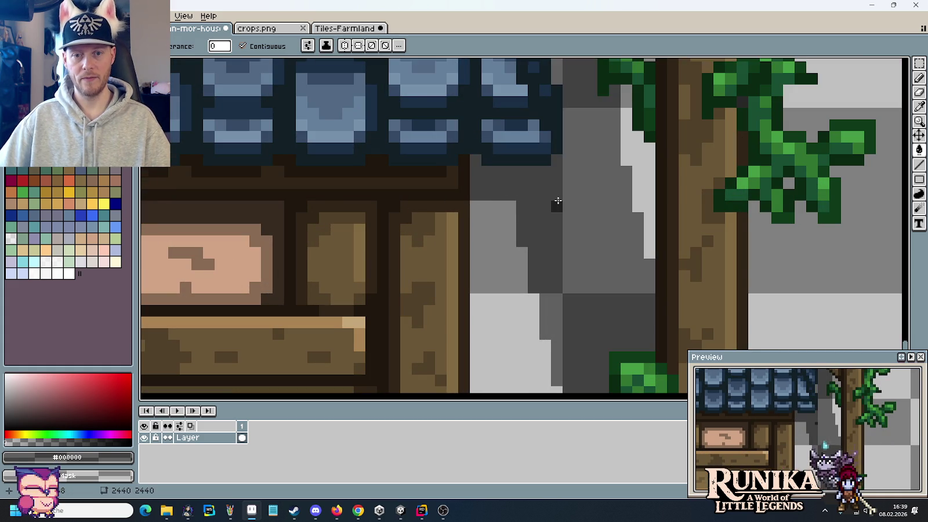
{"action": "scroll", "coordinate": [555, 201], "scroll_direction": "down", "scroll_amount": 2}
{"action": "scroll", "coordinate": [557, 201], "scroll_direction": "down", "scroll_amount": 1}
{"action": "scroll", "coordinate": [559, 259], "scroll_direction": "up", "scroll_amount": 2}
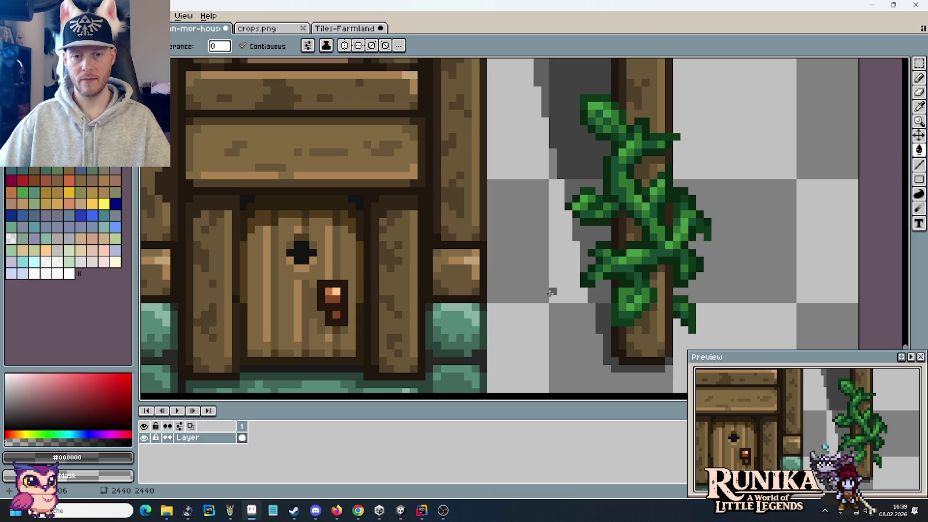
{"action": "scroll", "coordinate": [557, 291], "scroll_direction": "down", "scroll_amount": 3}
{"action": "scroll", "coordinate": [549, 294], "scroll_direction": "up", "scroll_amount": 2}
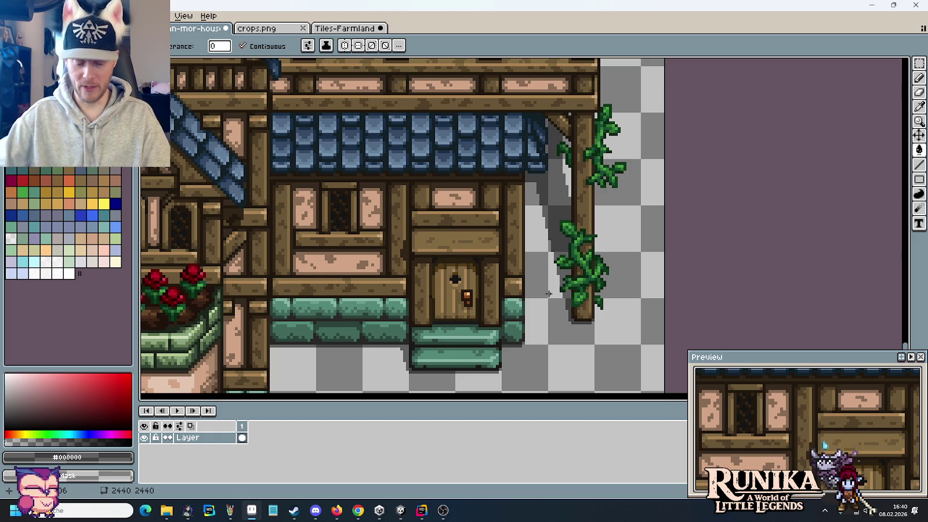
{"action": "scroll", "coordinate": [467, 239], "scroll_direction": "up", "scroll_amount": 1}
{"action": "scroll", "coordinate": [467, 240], "scroll_direction": "up", "scroll_amount": 1}
{"action": "key", "text": "m"}
Make and drop several small selections around the post base and its shadow
{"action": "left_click_drag", "start_coordinate": [476, 201], "coordinate": [554, 220]}
{"action": "left_click", "coordinate": [648, 305]}
{"action": "left_click_drag", "start_coordinate": [648, 304], "coordinate": [563, 162]}
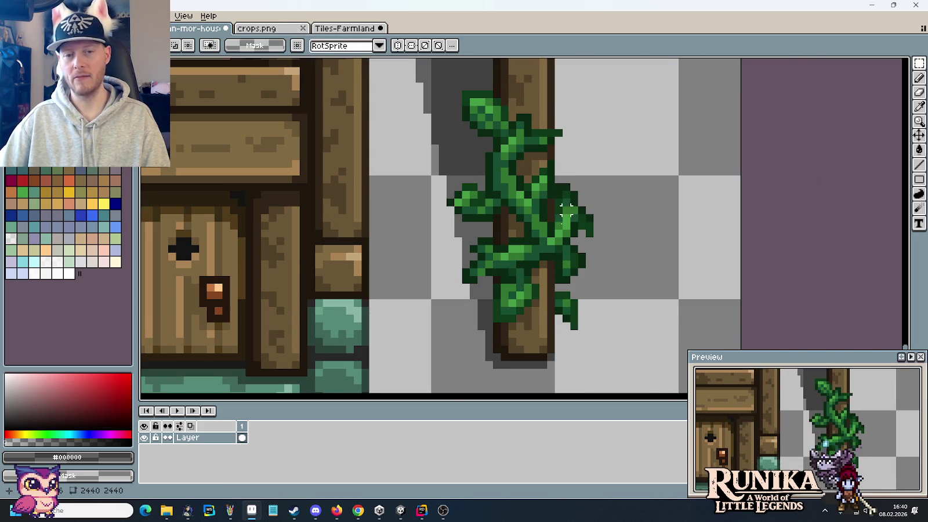
{"action": "left_click_drag", "start_coordinate": [496, 323], "coordinate": [548, 347]}
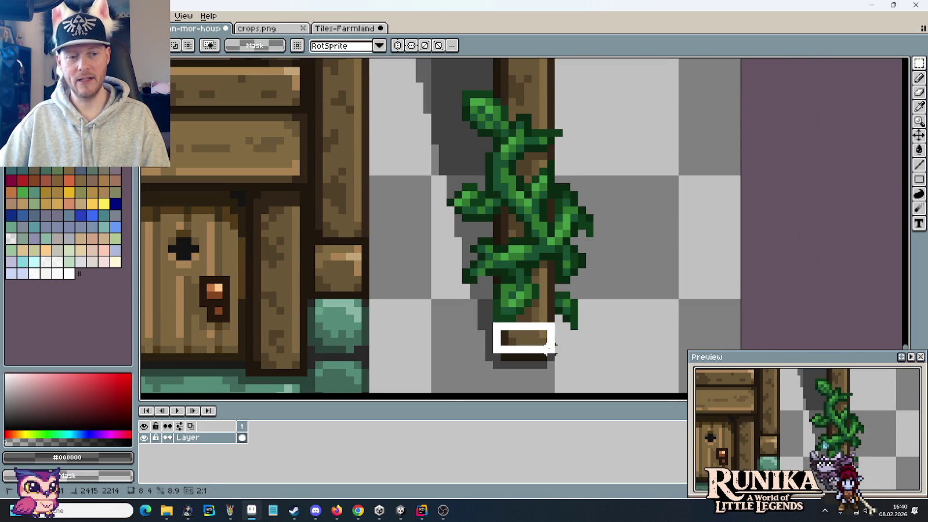
{"action": "left_click", "coordinate": [611, 347]}
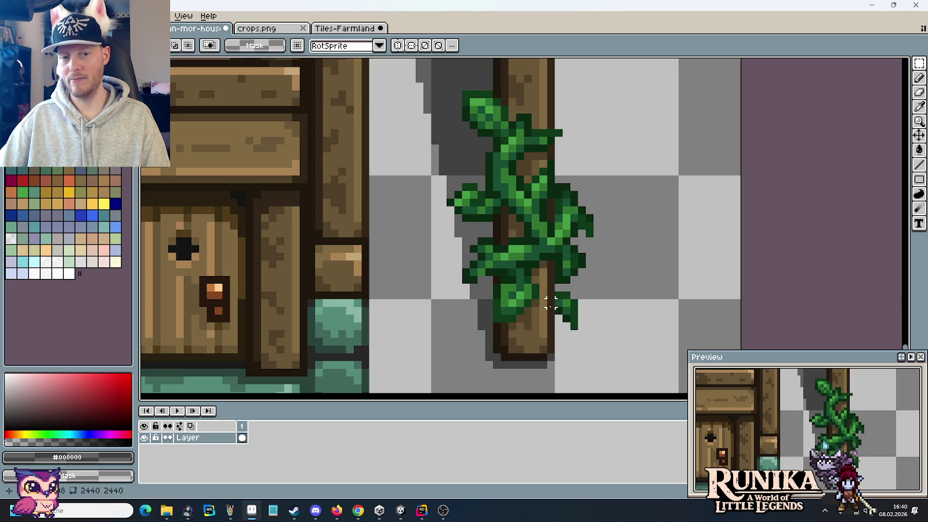
{"action": "scroll", "coordinate": [501, 207], "scroll_direction": "up", "scroll_amount": 5}
{"action": "scroll", "coordinate": [523, 172], "scroll_direction": "left", "scroll_amount": 2}
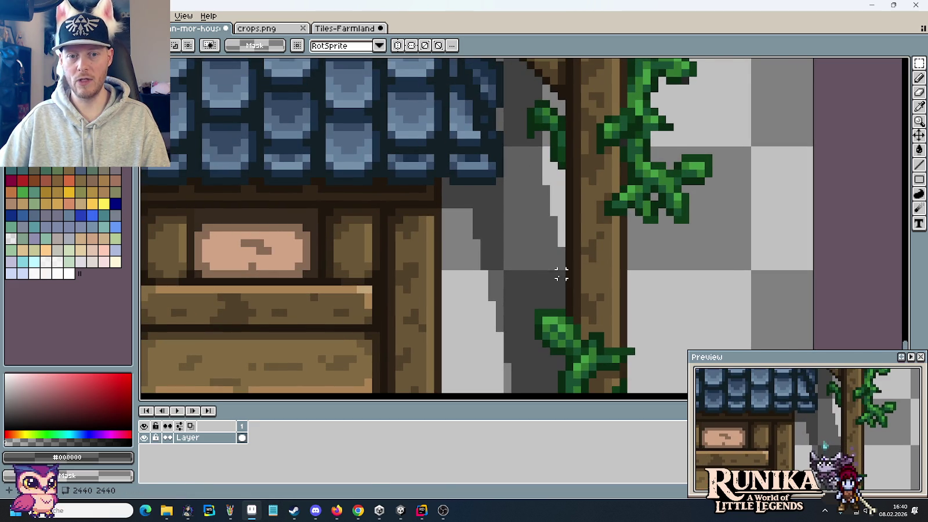
{"action": "left_click_drag", "start_coordinate": [560, 274], "coordinate": [543, 281]}
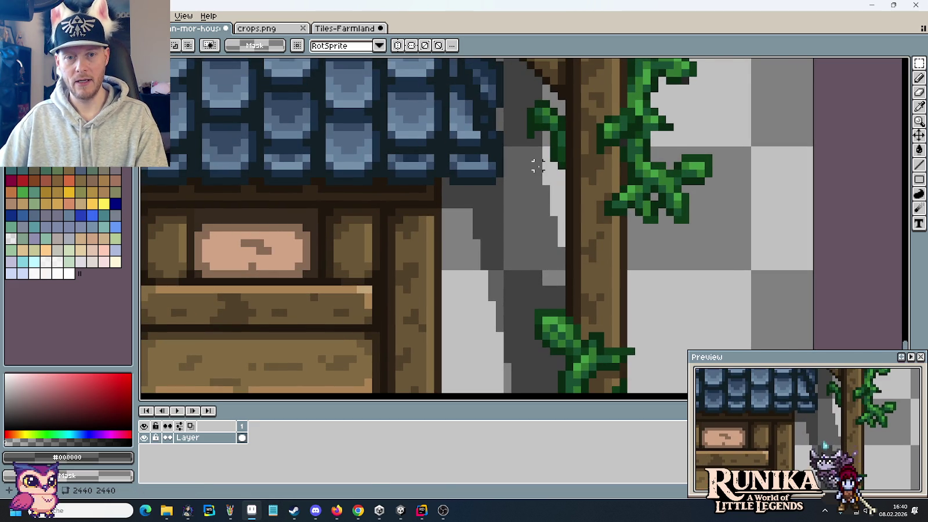
{"action": "left_click_drag", "start_coordinate": [542, 178], "coordinate": [570, 266]}
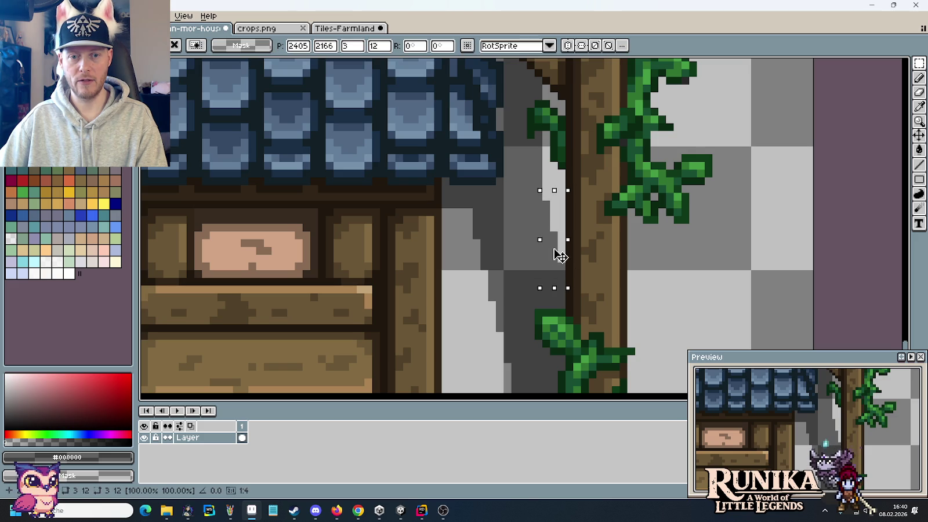
{"action": "left_click", "coordinate": [588, 264]}
{"action": "scroll", "coordinate": [571, 259], "scroll_direction": "down", "scroll_amount": 2}
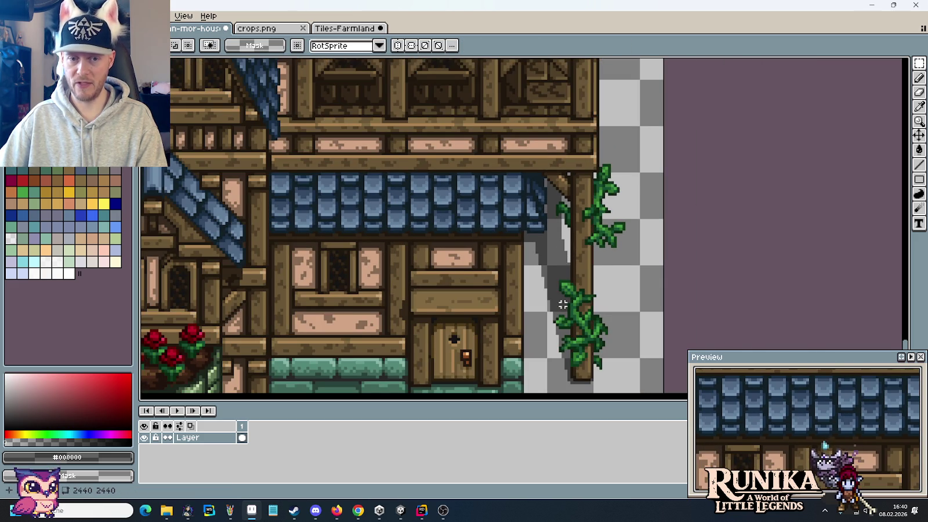
{"action": "scroll", "coordinate": [553, 244], "scroll_direction": "up", "scroll_amount": 1}
{"action": "scroll", "coordinate": [553, 244], "scroll_direction": "up", "scroll_amount": 1}
{"action": "left_click_drag", "start_coordinate": [502, 243], "coordinate": [579, 277]}
{"action": "key", "text": "ctrl+d"}
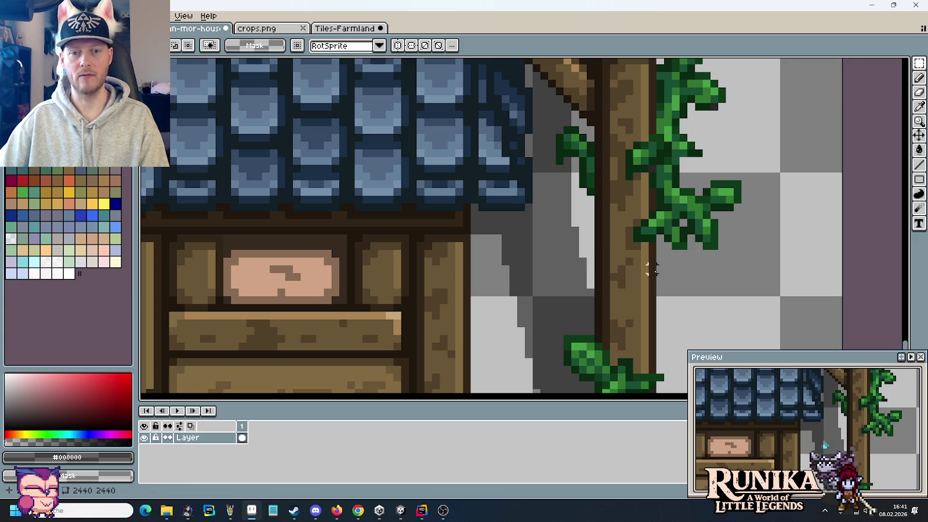
{"action": "left_click_drag", "start_coordinate": [580, 209], "coordinate": [582, 240]}
{"action": "scroll", "coordinate": [574, 232], "scroll_direction": "up", "scroll_amount": 1}
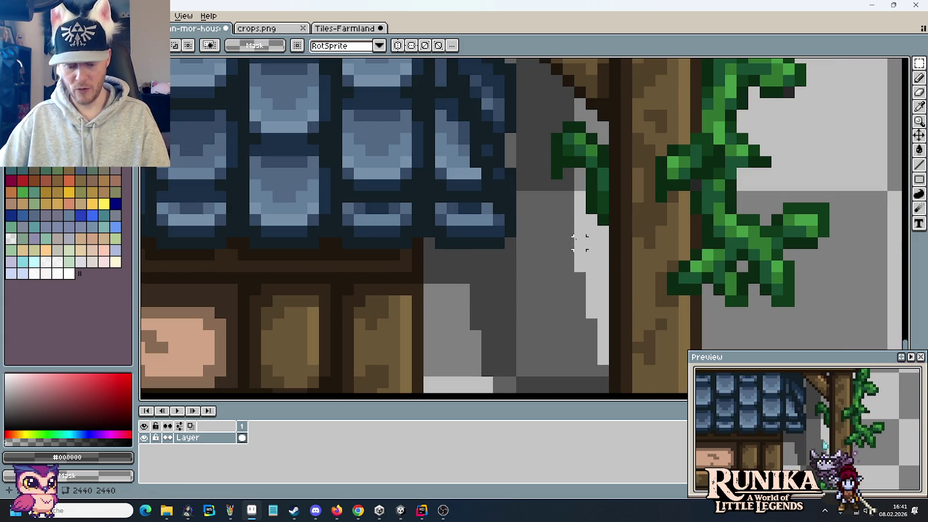
Paint light-grey pixels along the cast shadow's edge beside the post
{"action": "key", "text": "b"}
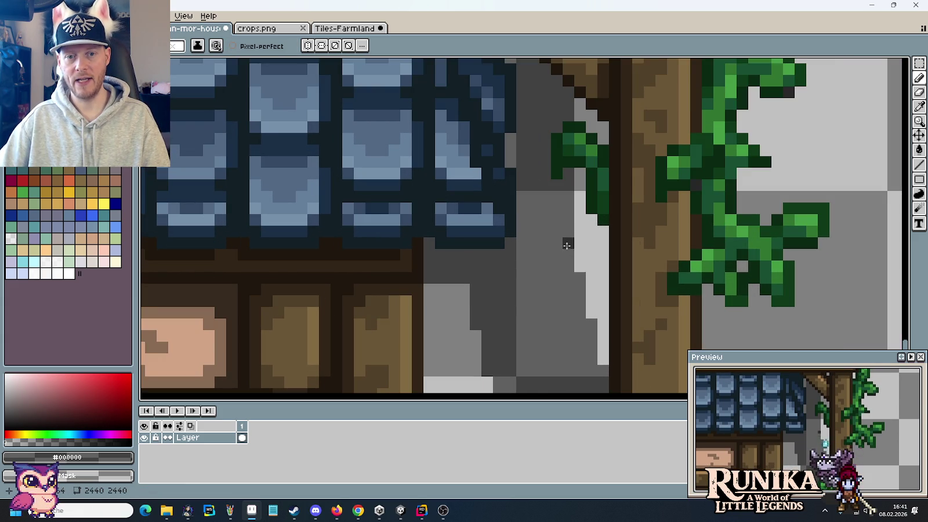
{"action": "left_click_drag", "start_coordinate": [566, 223], "coordinate": [568, 90]}
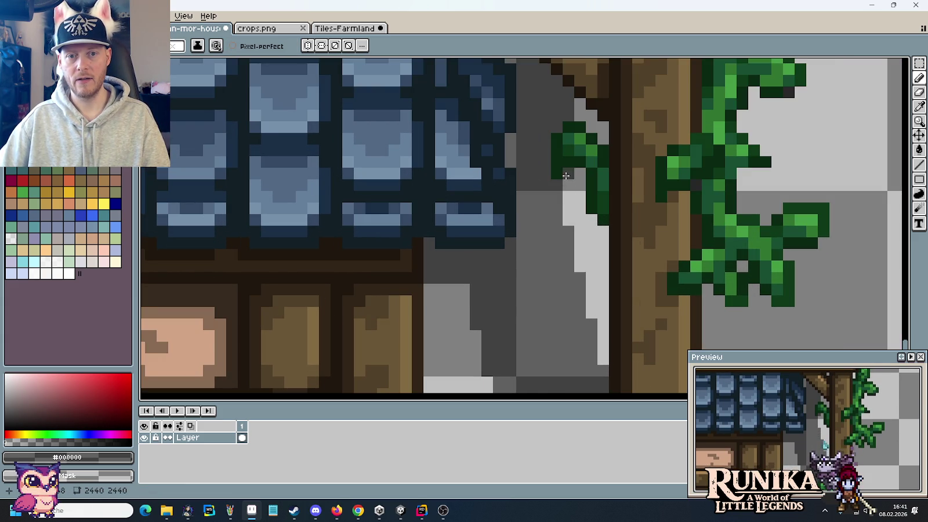
{"action": "scroll", "coordinate": [603, 167], "scroll_direction": "down", "scroll_amount": 3}
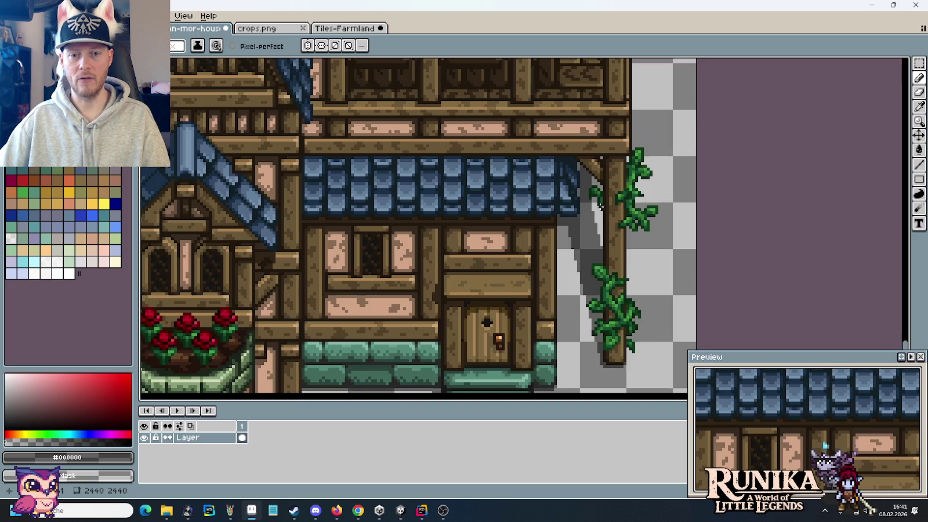
{"action": "scroll", "coordinate": [597, 170], "scroll_direction": "down", "scroll_amount": 1}
{"action": "scroll", "coordinate": [582, 175], "scroll_direction": "up", "scroll_amount": 2}
{"action": "scroll", "coordinate": [583, 175], "scroll_direction": "up", "scroll_amount": 1}
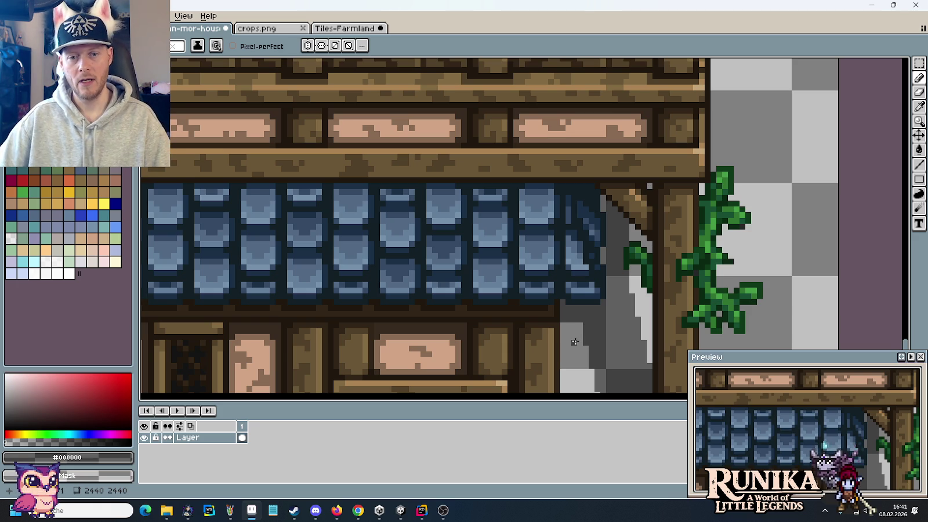
{"action": "scroll", "coordinate": [620, 323], "scroll_direction": "down", "scroll_amount": 3}
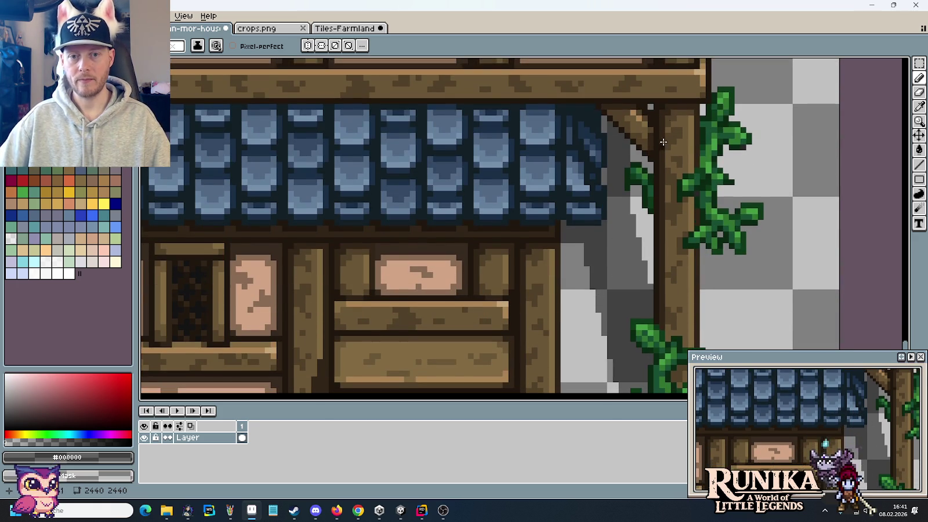
Draw a dark diagonal line across the shadow and fill the area beside it darker
{"action": "key", "text": "m"}
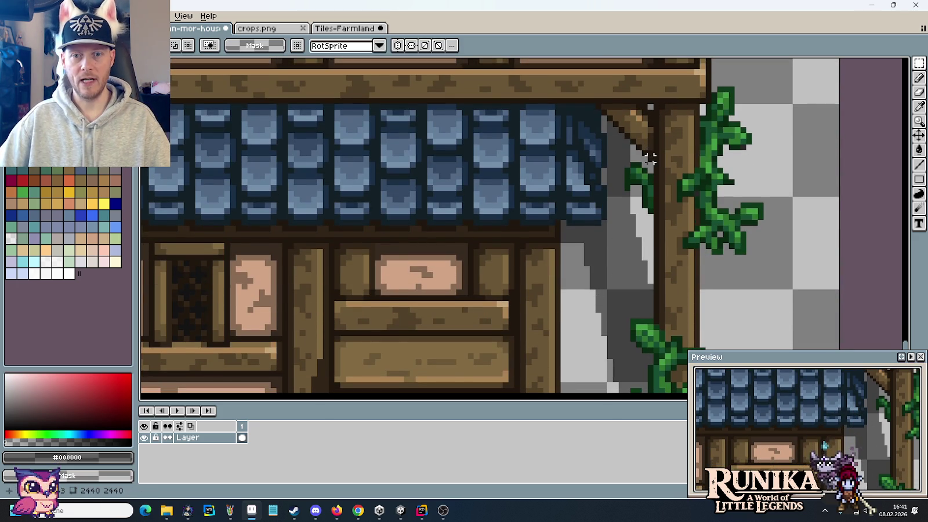
{"action": "left_click_drag", "start_coordinate": [655, 157], "coordinate": [650, 105]}
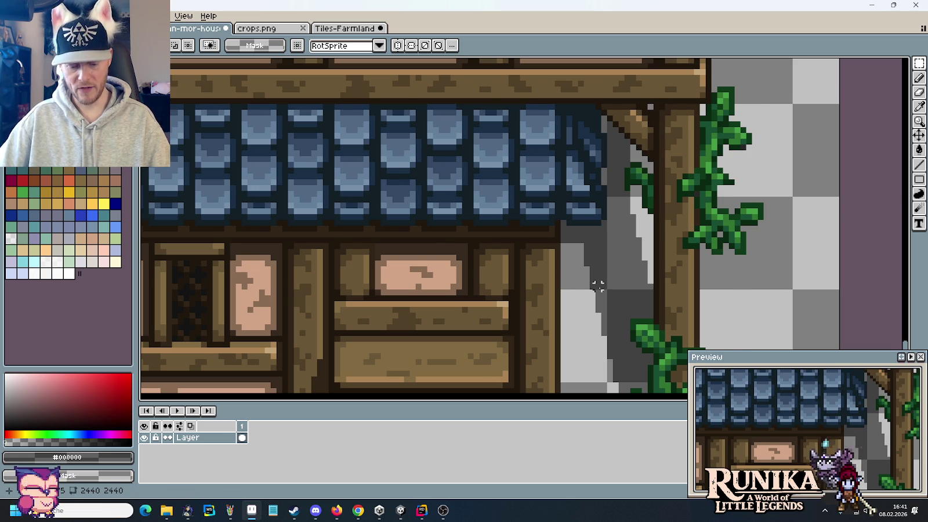
{"action": "scroll", "coordinate": [567, 237], "scroll_direction": "up", "scroll_amount": 1}
{"action": "key", "text": "b"}
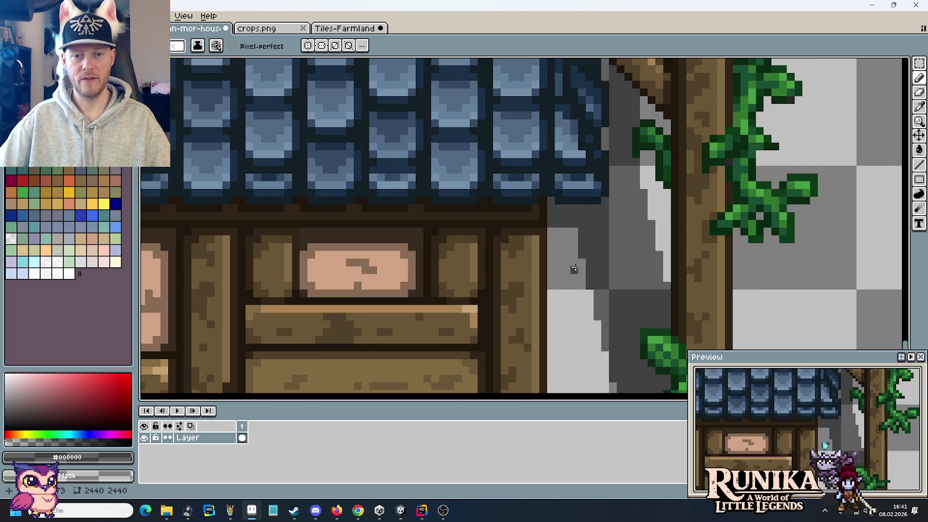
{"action": "left_click_drag", "start_coordinate": [580, 277], "coordinate": [550, 247]}
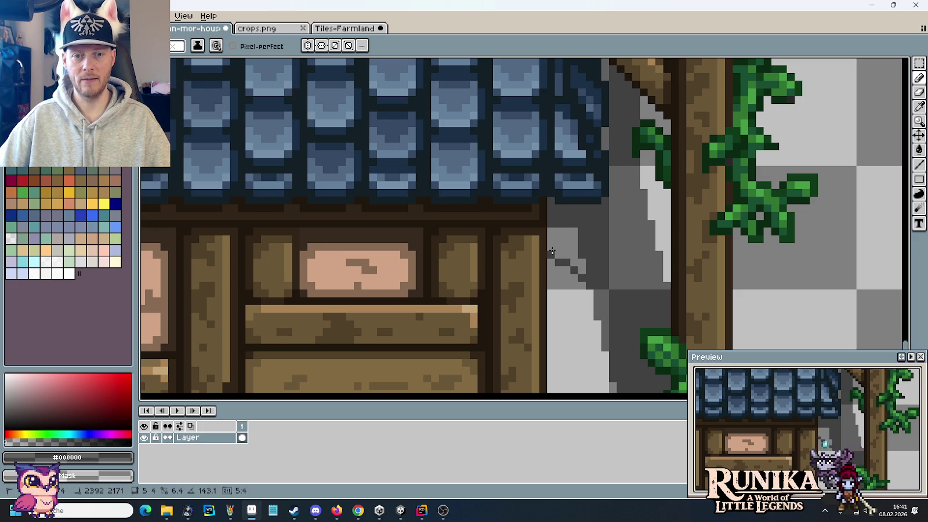
{"action": "key", "text": "g"}
{"action": "left_click", "coordinate": [569, 245]}
{"action": "scroll", "coordinate": [622, 264], "scroll_direction": "down", "scroll_amount": 3}
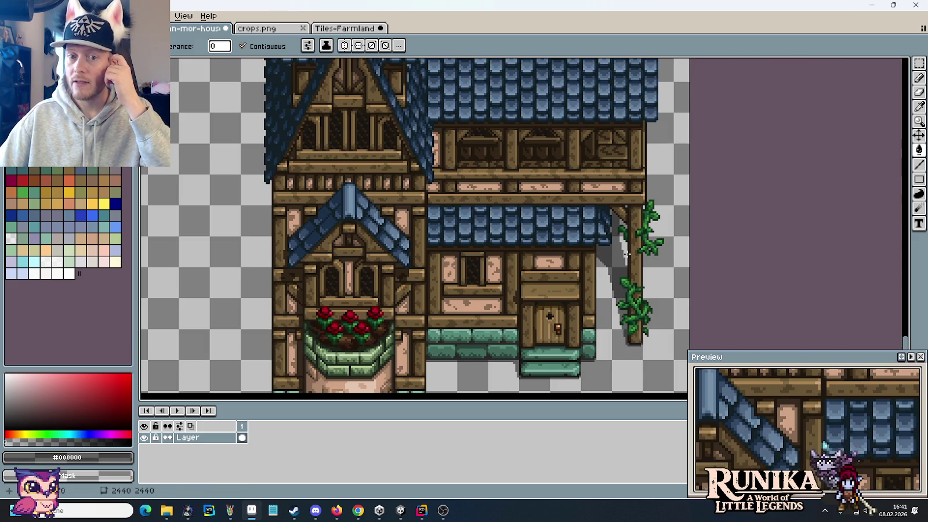
Try a darker fill beside the post, undo it, then darken a short pixel column by the vine
{"action": "scroll", "coordinate": [622, 239], "scroll_direction": "up", "scroll_amount": 3}
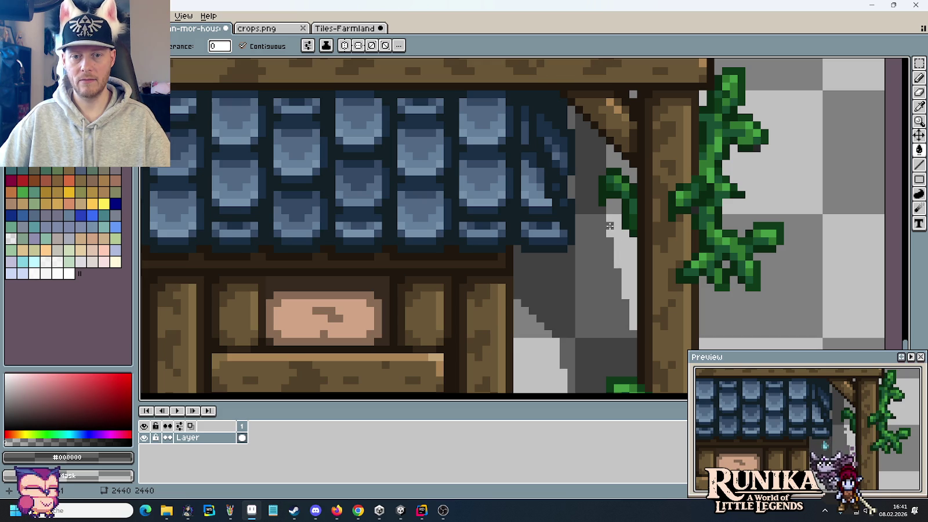
{"action": "left_click", "coordinate": [615, 264]}
{"action": "key", "text": "ctrl+z"}
{"action": "key", "text": "b"}
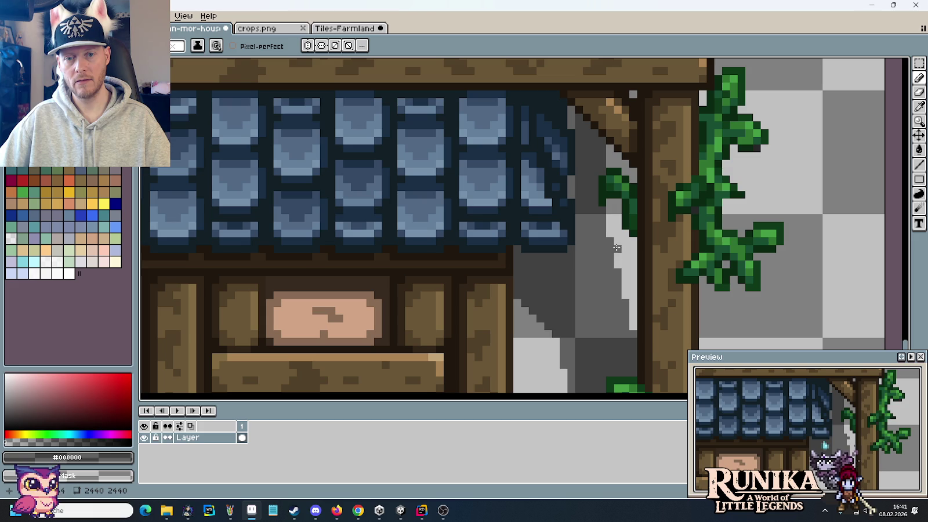
{"action": "left_click_drag", "start_coordinate": [610, 236], "coordinate": [610, 224]}
Undo the pencil stroke and the earlier darker fill, restoring the lighter grey shadow
{"action": "scroll", "coordinate": [642, 281], "scroll_direction": "down", "scroll_amount": 3}
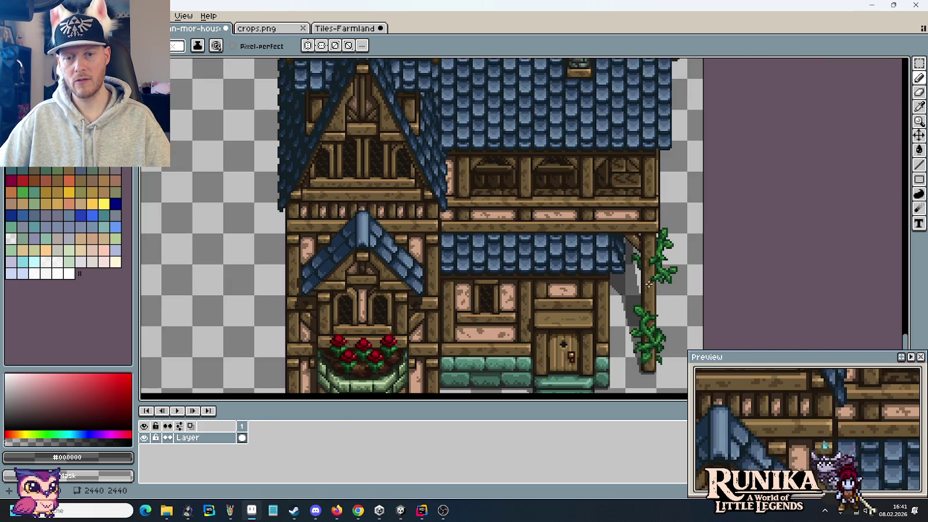
{"action": "key", "text": "ctrl+z"}
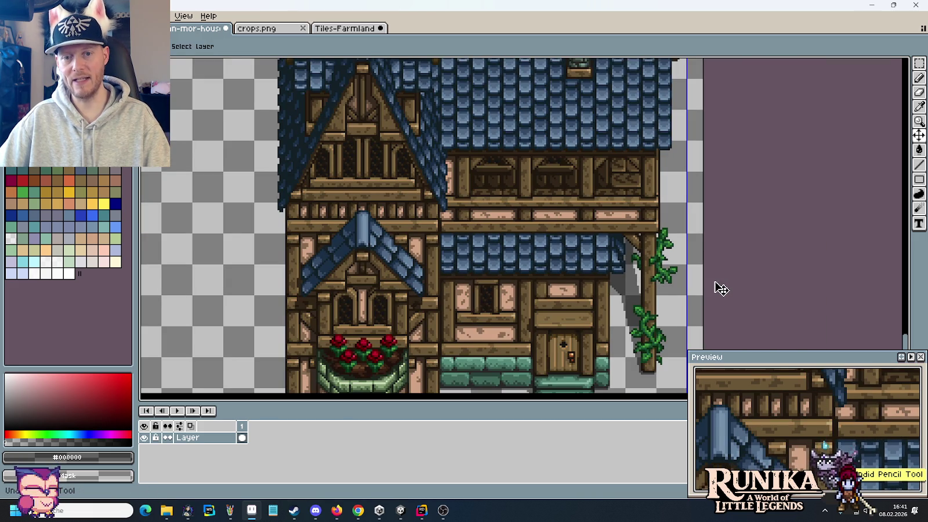
{"action": "key", "text": "ctrl+z"}
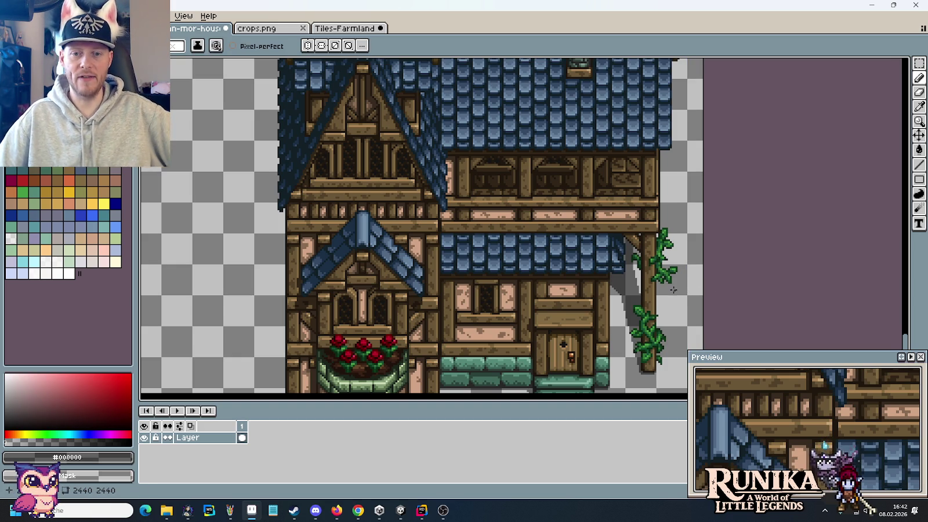
{"action": "scroll", "coordinate": [637, 273], "scroll_direction": "up", "scroll_amount": 2}
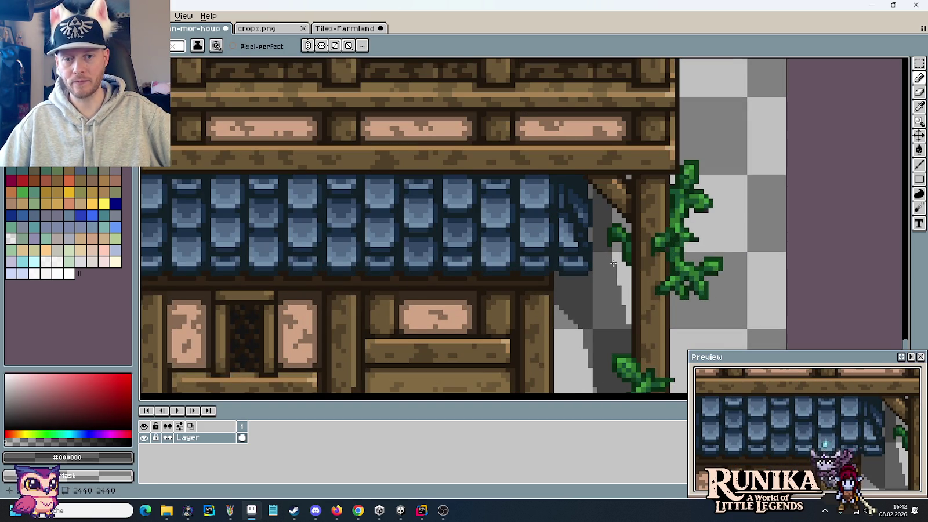
{"action": "scroll", "coordinate": [612, 273], "scroll_direction": "down", "scroll_amount": 2}
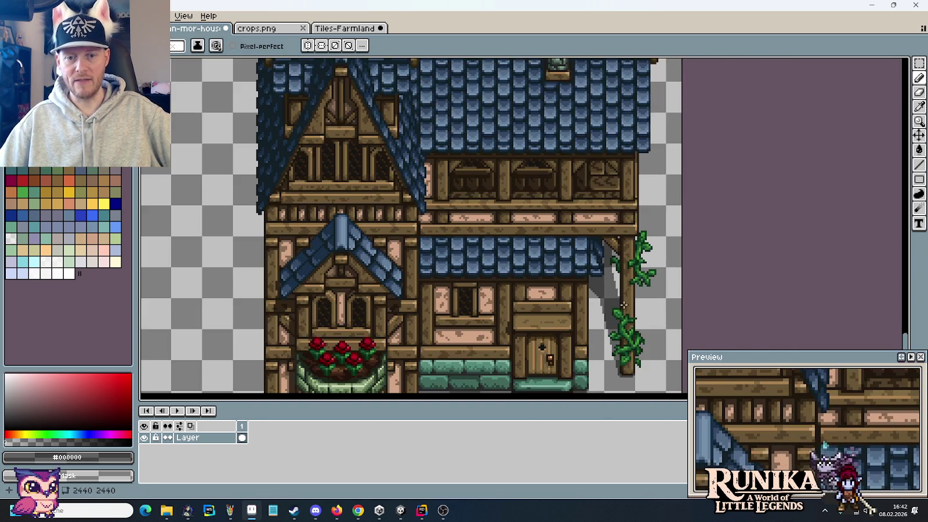
{"action": "scroll", "coordinate": [622, 299], "scroll_direction": "down", "scroll_amount": 2}
{"action": "scroll", "coordinate": [632, 267], "scroll_direction": "up", "scroll_amount": 2}
{"action": "scroll", "coordinate": [638, 243], "scroll_direction": "up", "scroll_amount": 1}
{"action": "scroll", "coordinate": [643, 210], "scroll_direction": "up", "scroll_amount": 2}
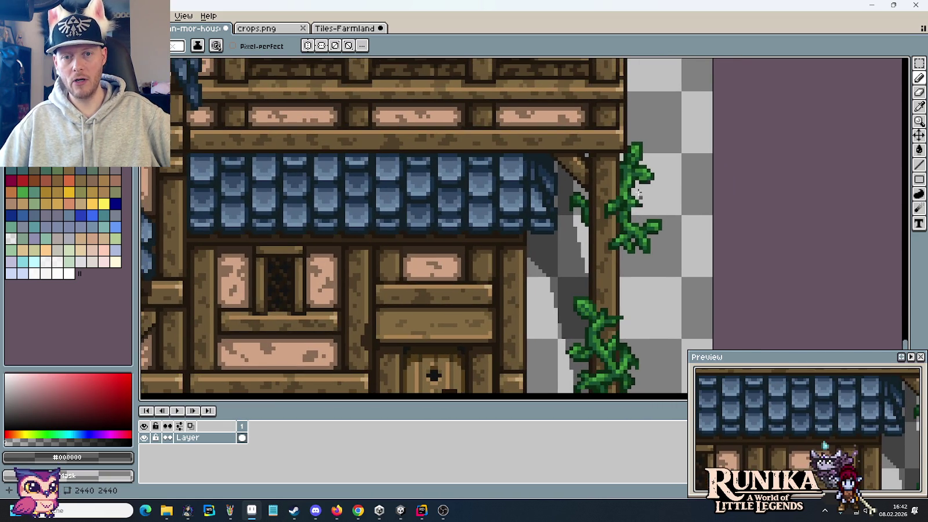
{"action": "scroll", "coordinate": [584, 234], "scroll_direction": "up", "scroll_amount": 1}
{"action": "scroll", "coordinate": [550, 283], "scroll_direction": "up", "scroll_amount": 1}
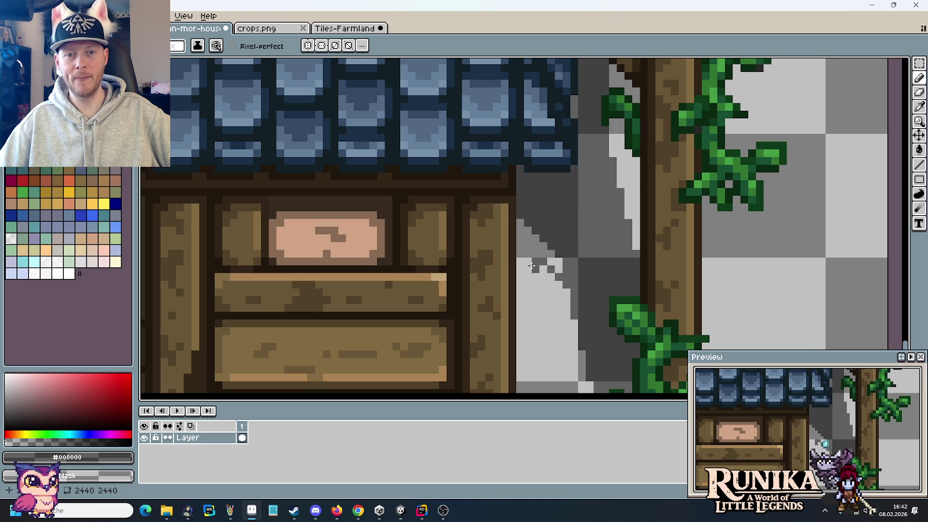
Redraw the shadow's stepped edge under the roof with dark and light pencil strokes
{"action": "mouse_move", "coordinate": [528, 269]}
{"action": "left_mouse_down"}
{"action": "mouse_move", "coordinate": [527, 295]}
{"action": "mouse_move", "coordinate": [537, 282]}
{"action": "mouse_move", "coordinate": [551, 285]}
{"action": "left_mouse_up"}
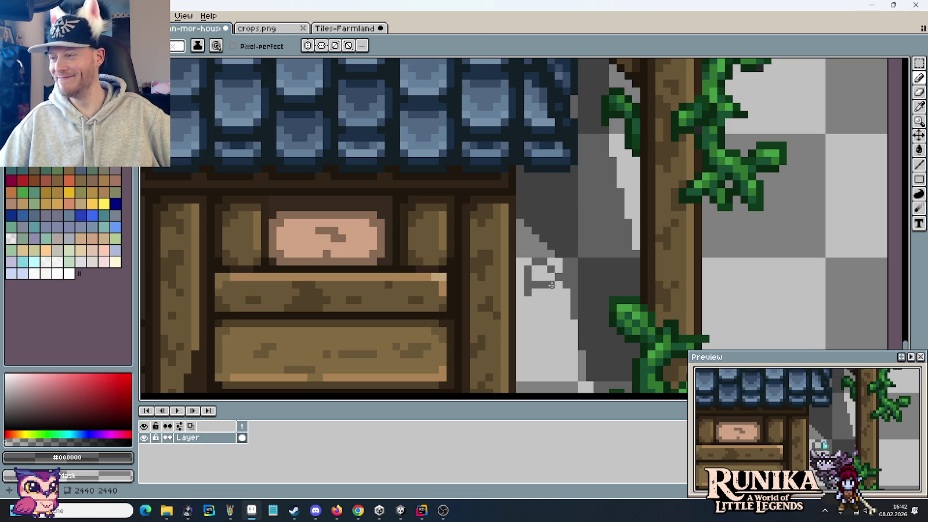
{"action": "left_click_drag", "start_coordinate": [553, 293], "coordinate": [563, 302]}
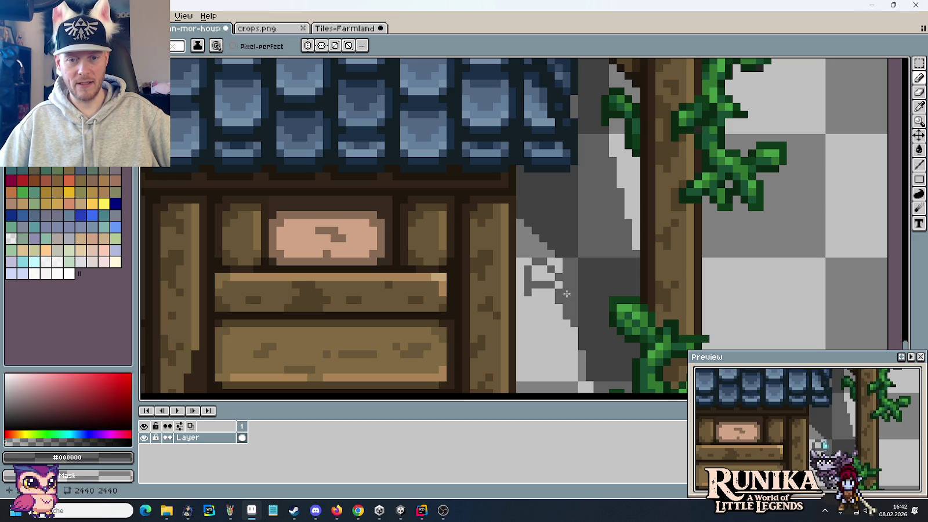
{"action": "left_click_drag", "start_coordinate": [534, 261], "coordinate": [528, 299]}
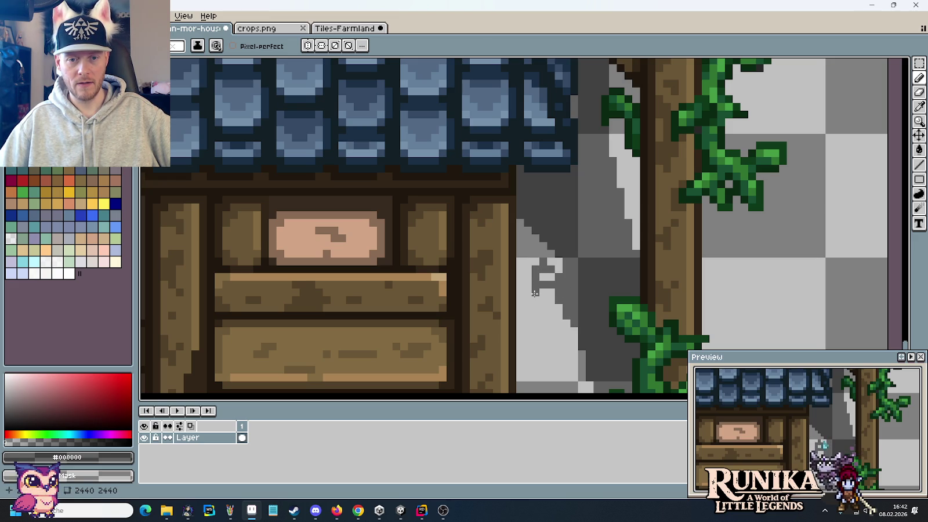
{"action": "left_click_drag", "start_coordinate": [545, 277], "coordinate": [555, 261]}
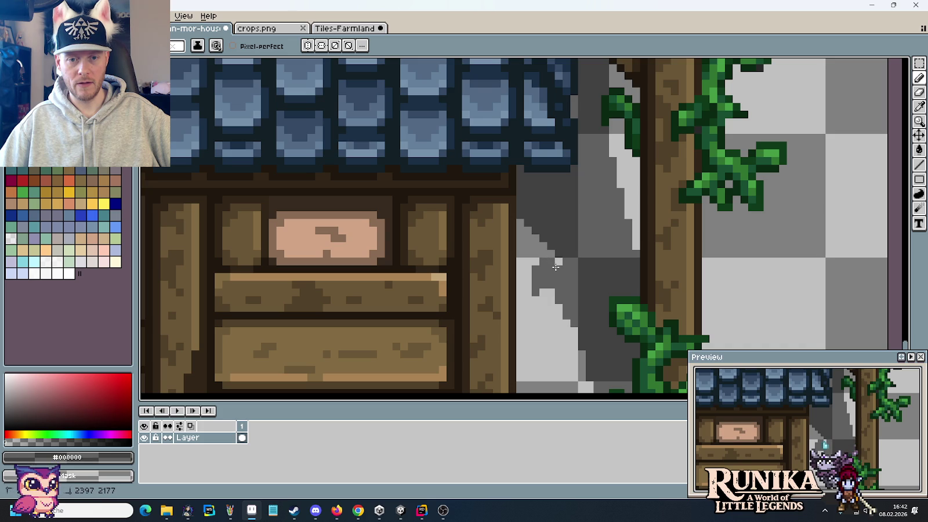
{"action": "scroll", "coordinate": [586, 316], "scroll_direction": "down", "scroll_amount": 2}
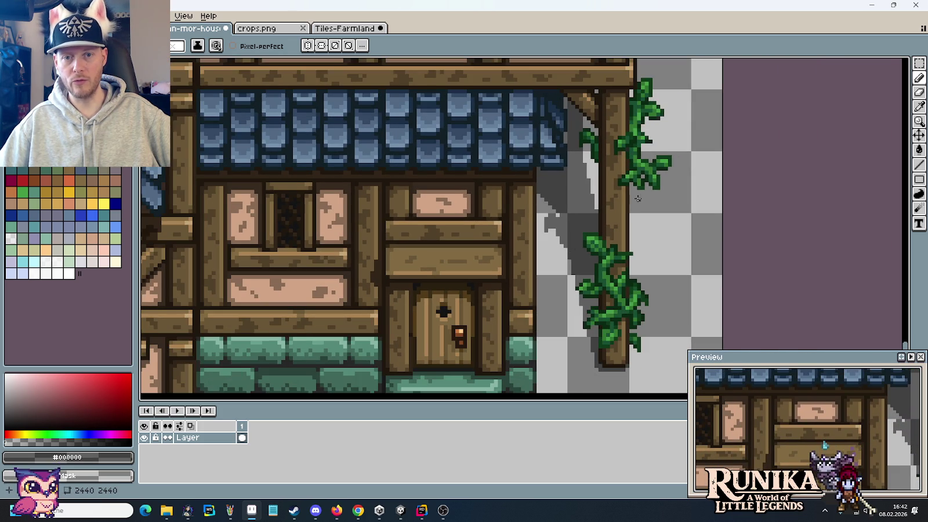
Clear stray pixels and paint dark shadow pixels below and beside the vine
{"action": "scroll", "coordinate": [590, 290], "scroll_direction": "up", "scroll_amount": 1}
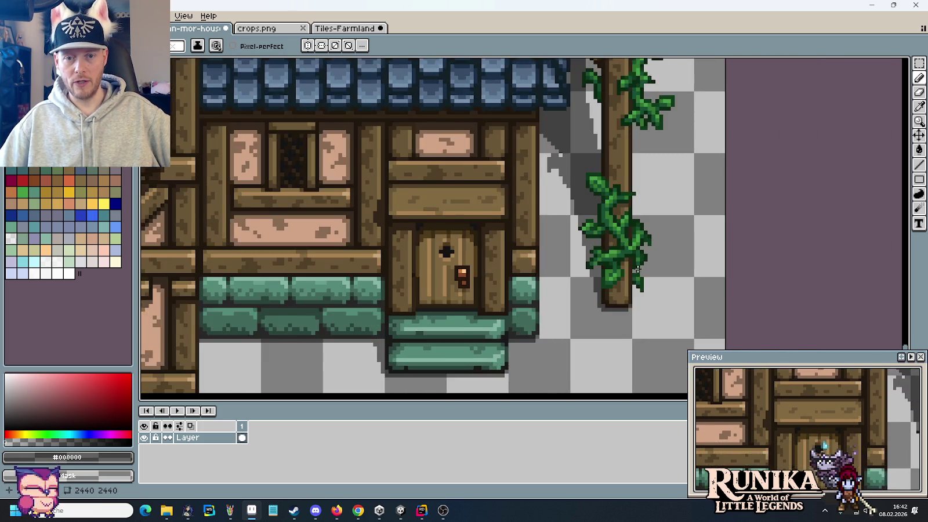
{"action": "scroll", "coordinate": [577, 233], "scroll_direction": "up", "scroll_amount": 1}
{"action": "scroll", "coordinate": [577, 233], "scroll_direction": "up", "scroll_amount": 1}
{"action": "scroll", "coordinate": [586, 284], "scroll_direction": "up", "scroll_amount": 1}
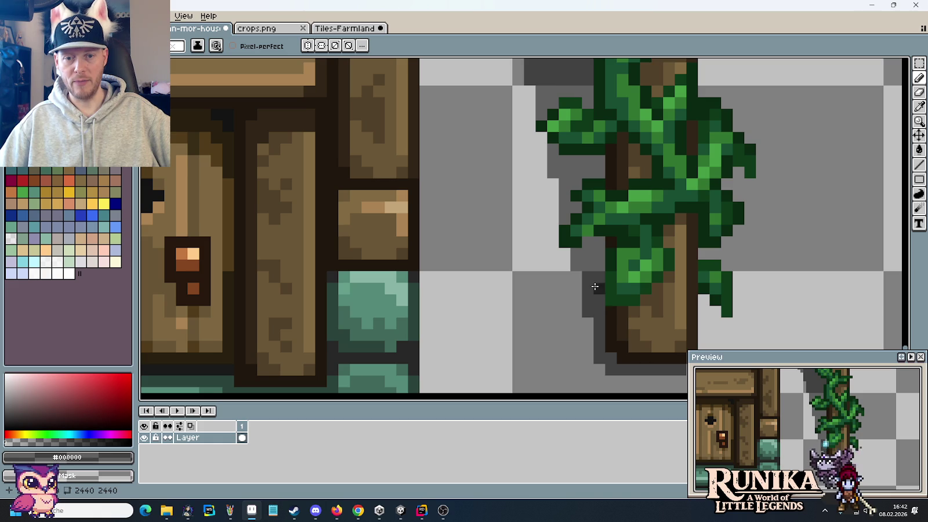
{"action": "mouse_move", "coordinate": [587, 326]}
{"action": "left_mouse_down"}
{"action": "mouse_move", "coordinate": [576, 324]}
{"action": "mouse_move", "coordinate": [581, 309]}
{"action": "left_mouse_up"}
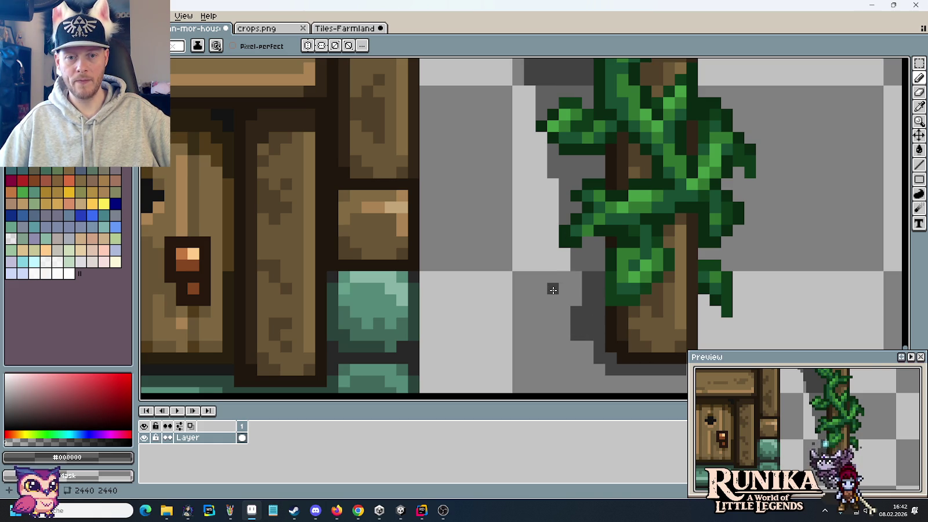
{"action": "left_click_drag", "start_coordinate": [553, 288], "coordinate": [541, 289]}
{"action": "left_click", "coordinate": [553, 266]}
{"action": "left_click", "coordinate": [564, 288]}
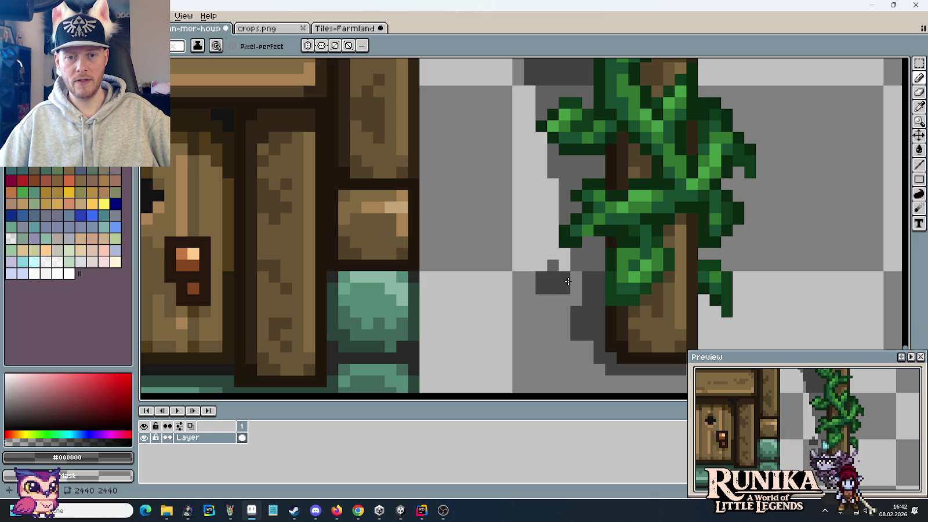
{"action": "left_click", "coordinate": [566, 277]}
{"action": "left_click", "coordinate": [567, 262]}
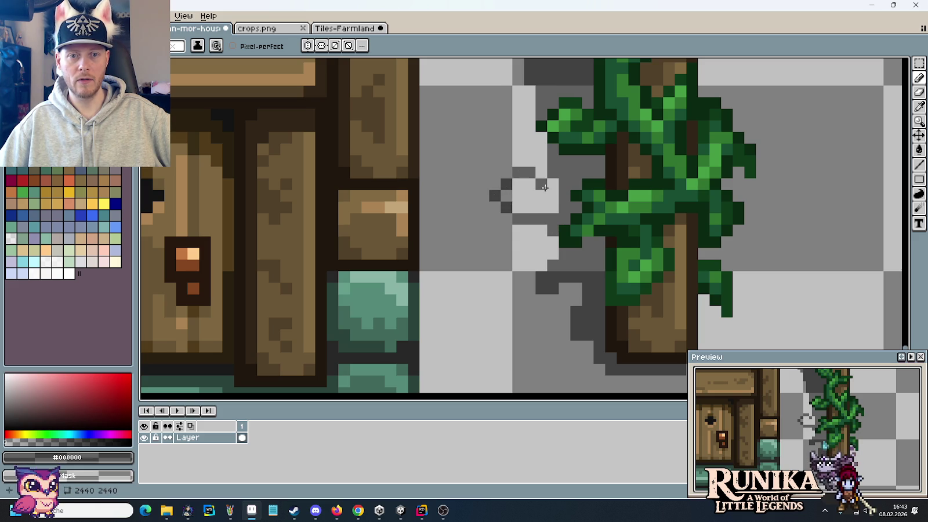
Darken the light-grey area left of the vine
{"action": "left_click_drag", "start_coordinate": [549, 198], "coordinate": [558, 210]}
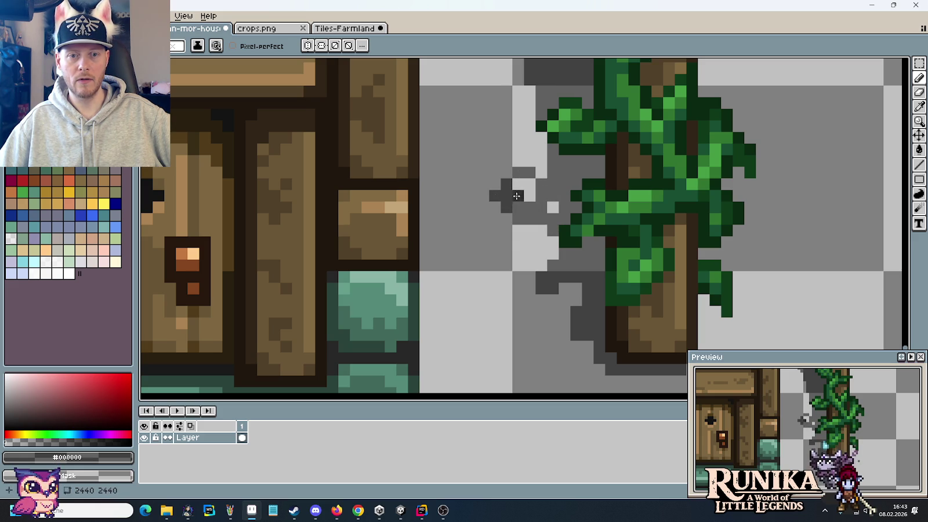
{"action": "scroll", "coordinate": [557, 210], "scroll_direction": "down", "scroll_amount": 2}
{"action": "scroll", "coordinate": [558, 210], "scroll_direction": "down", "scroll_amount": 1}
{"action": "scroll", "coordinate": [558, 286], "scroll_direction": "up", "scroll_amount": 1}
{"action": "scroll", "coordinate": [558, 286], "scroll_direction": "up", "scroll_amount": 1}
{"action": "scroll", "coordinate": [583, 290], "scroll_direction": "up", "scroll_amount": 1}
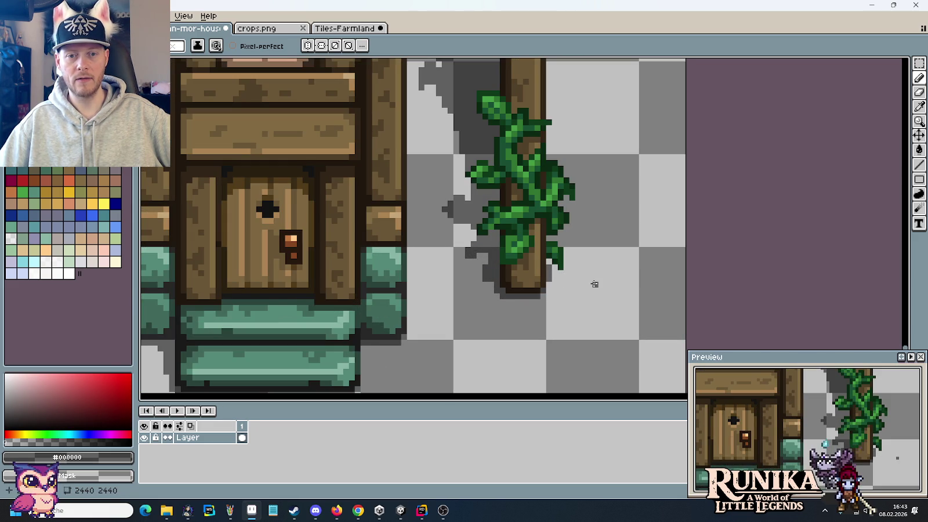
{"action": "scroll", "coordinate": [594, 280], "scroll_direction": "down", "scroll_amount": 2}
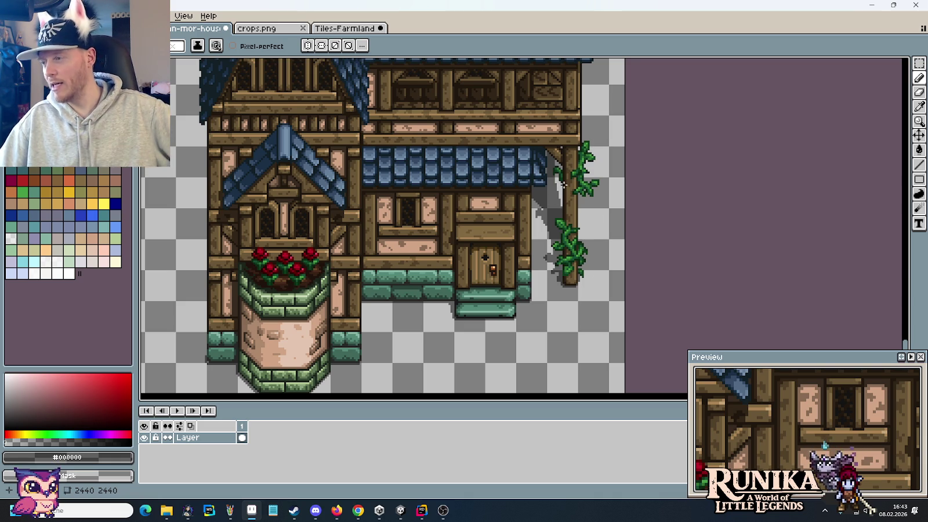
{"action": "scroll", "coordinate": [563, 184], "scroll_direction": "up", "scroll_amount": 1}
{"action": "scroll", "coordinate": [563, 184], "scroll_direction": "up", "scroll_amount": 1}
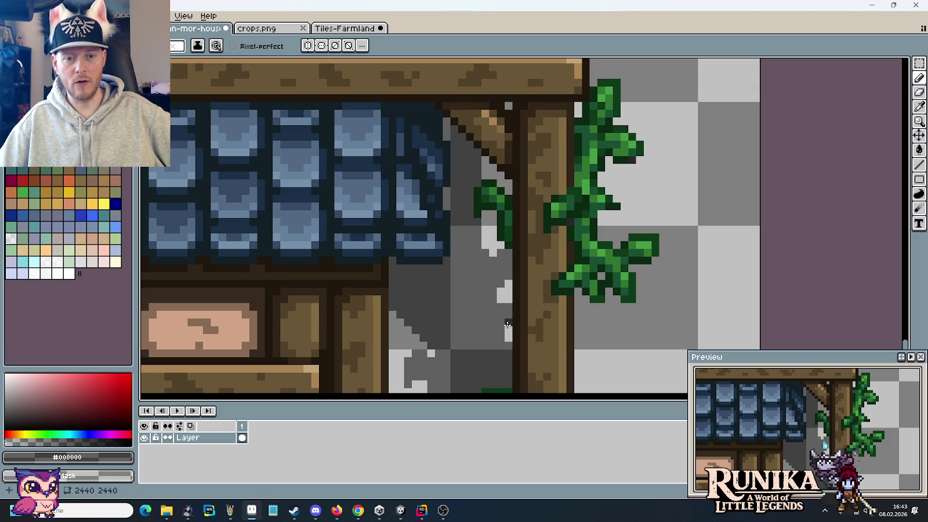
{"action": "scroll", "coordinate": [591, 299], "scroll_direction": "down", "scroll_amount": 3}
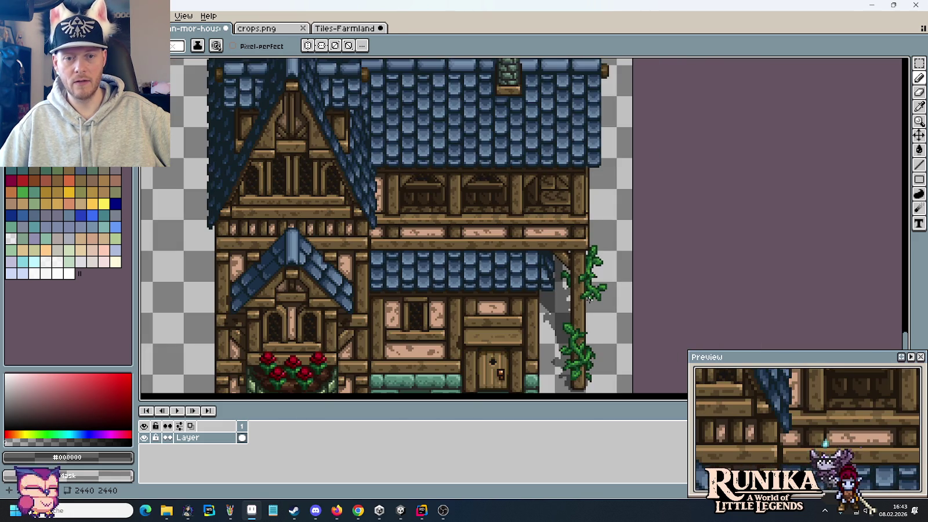
{"action": "scroll", "coordinate": [565, 298], "scroll_direction": "up", "scroll_amount": 3}
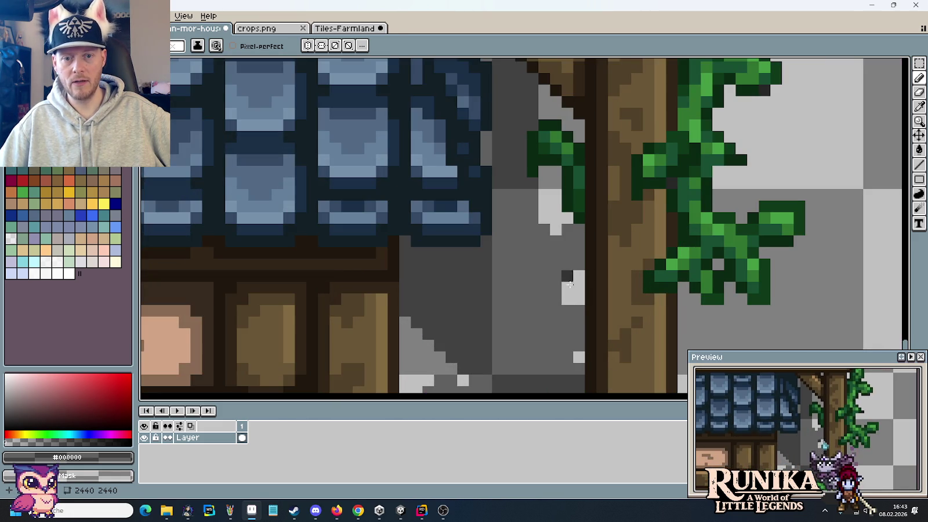
{"action": "scroll", "coordinate": [586, 267], "scroll_direction": "down", "scroll_amount": 3}
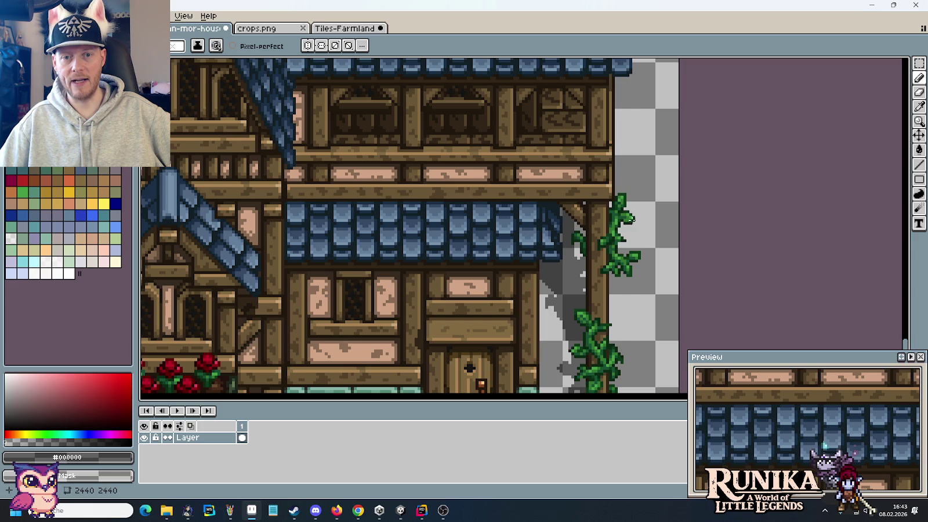
Switch to the Rectangular Marquee and pan across the sheet toward the house tiles
{"action": "left_click_drag", "start_coordinate": [579, 293], "coordinate": [580, 216]}
{"action": "scroll", "coordinate": [581, 220], "scroll_direction": "down", "scroll_amount": 3}
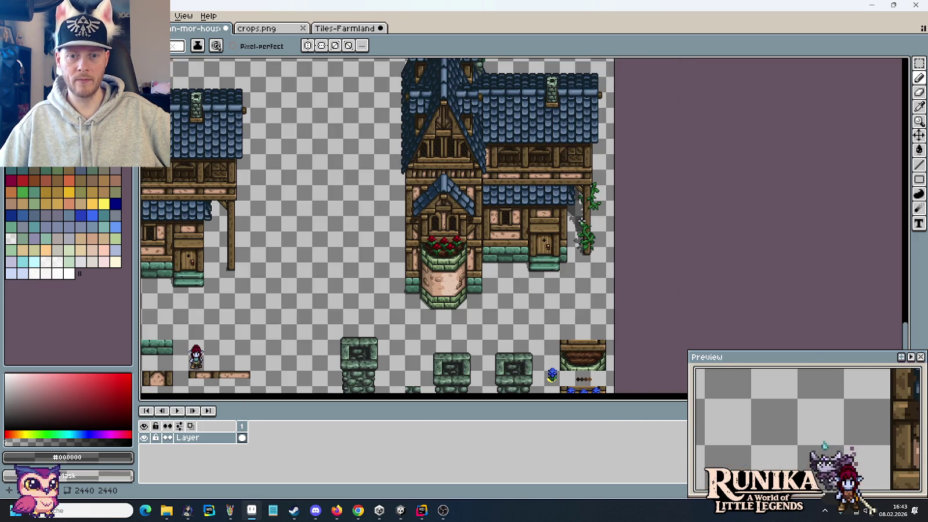
{"action": "scroll", "coordinate": [582, 221], "scroll_direction": "up", "scroll_amount": 2}
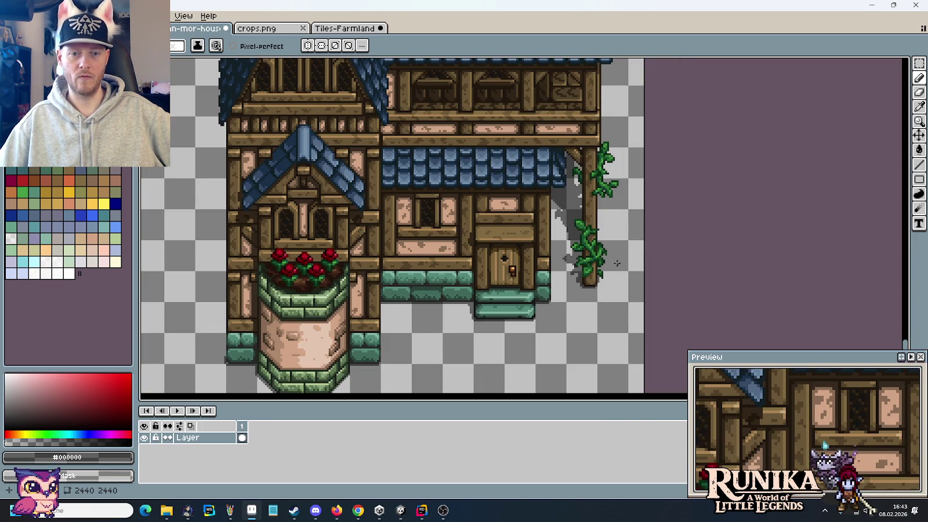
{"action": "scroll", "coordinate": [617, 265], "scroll_direction": "down", "scroll_amount": 2}
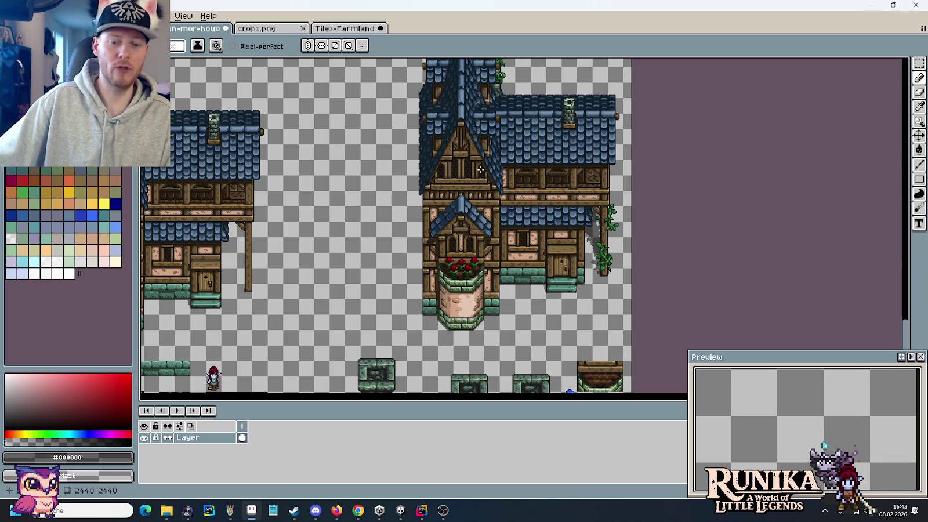
{"action": "key", "text": "m"}
{"action": "scroll", "coordinate": [467, 106], "scroll_direction": "down", "scroll_amount": 2}
{"action": "scroll", "coordinate": [467, 106], "scroll_direction": "up", "scroll_amount": 5}
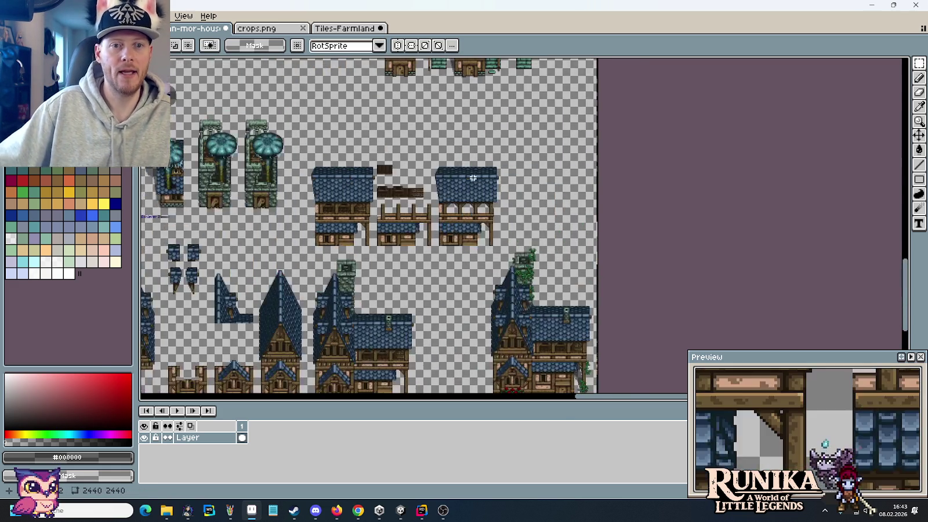
{"action": "scroll", "coordinate": [503, 283], "scroll_direction": "up", "scroll_amount": 2}
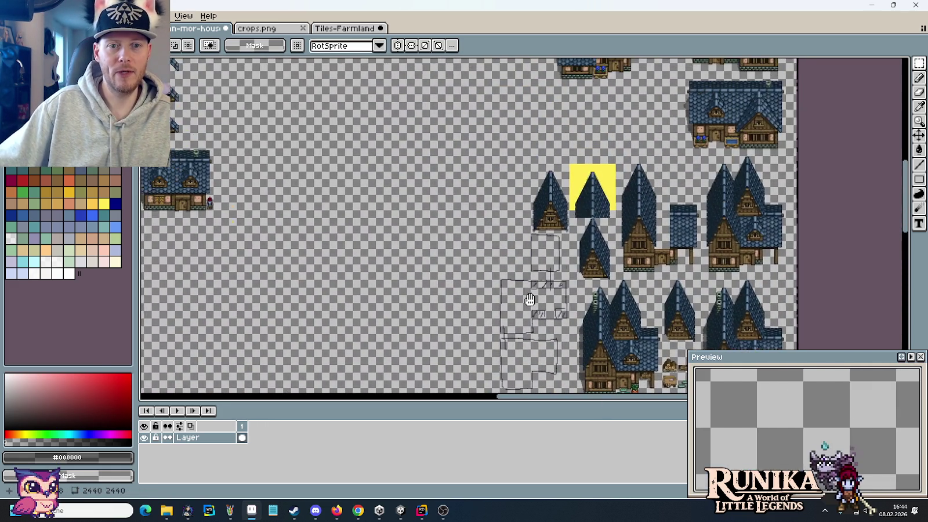
{"action": "scroll", "coordinate": [493, 283], "scroll_direction": "up", "scroll_amount": 2}
{"action": "scroll", "coordinate": [485, 284], "scroll_direction": "up", "scroll_amount": 2}
{"action": "scroll", "coordinate": [486, 284], "scroll_direction": "down", "scroll_amount": 2}
{"action": "scroll", "coordinate": [486, 284], "scroll_direction": "right", "scroll_amount": 1}
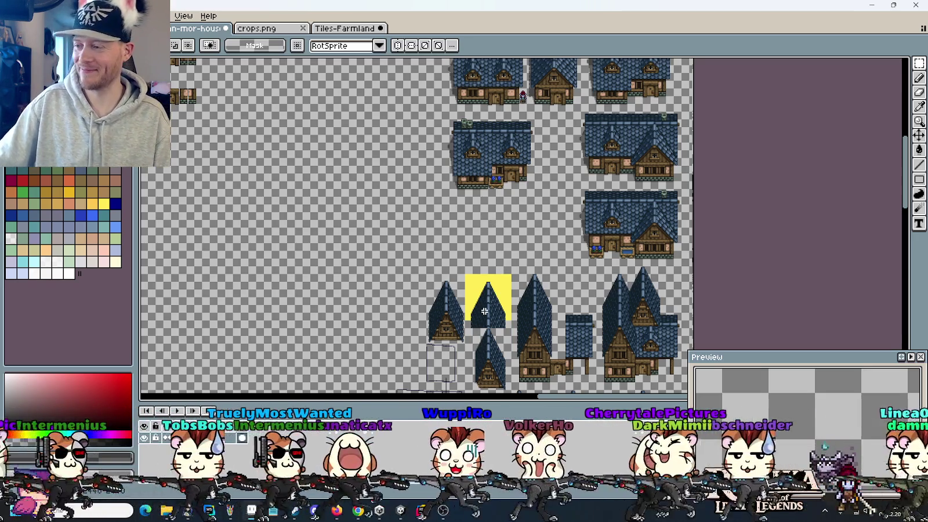
Bring the upper rows of house tiles and the rough sketch outline into view
{"action": "scroll", "coordinate": [464, 208], "scroll_direction": "down", "scroll_amount": 3}
{"action": "scroll", "coordinate": [421, 157], "scroll_direction": "down", "scroll_amount": 3}
{"action": "scroll", "coordinate": [421, 157], "scroll_direction": "down", "scroll_amount": 3}
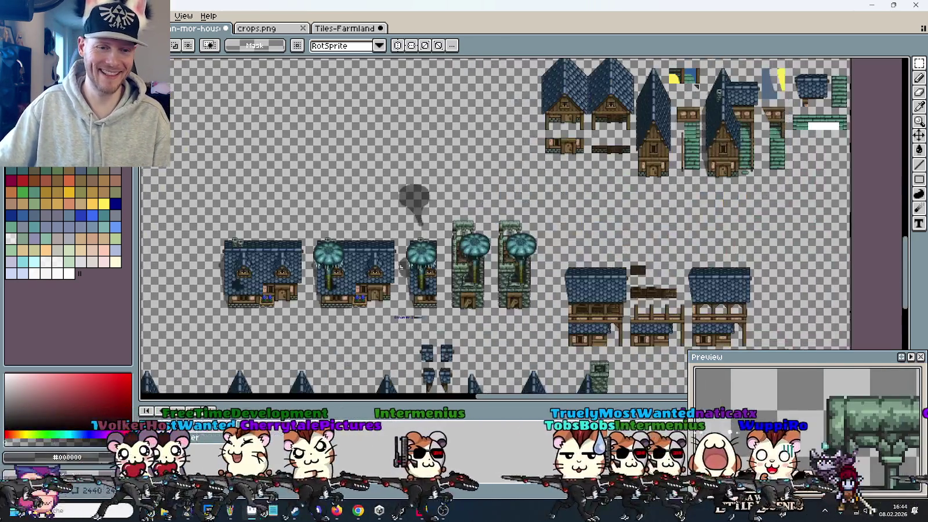
{"action": "scroll", "coordinate": [520, 199], "scroll_direction": "up", "scroll_amount": 2}
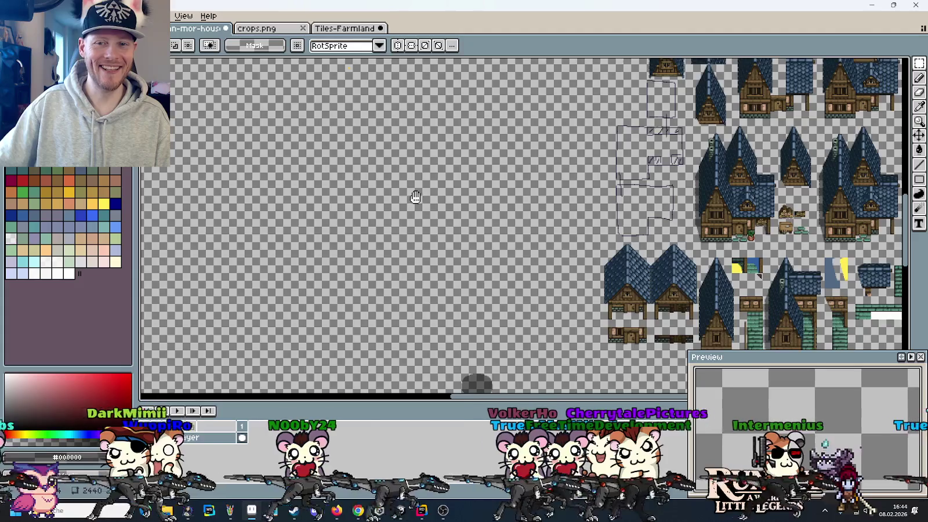
{"action": "scroll", "coordinate": [414, 197], "scroll_direction": "up", "scroll_amount": 2}
{"action": "scroll", "coordinate": [570, 238], "scroll_direction": "up", "scroll_amount": 1}
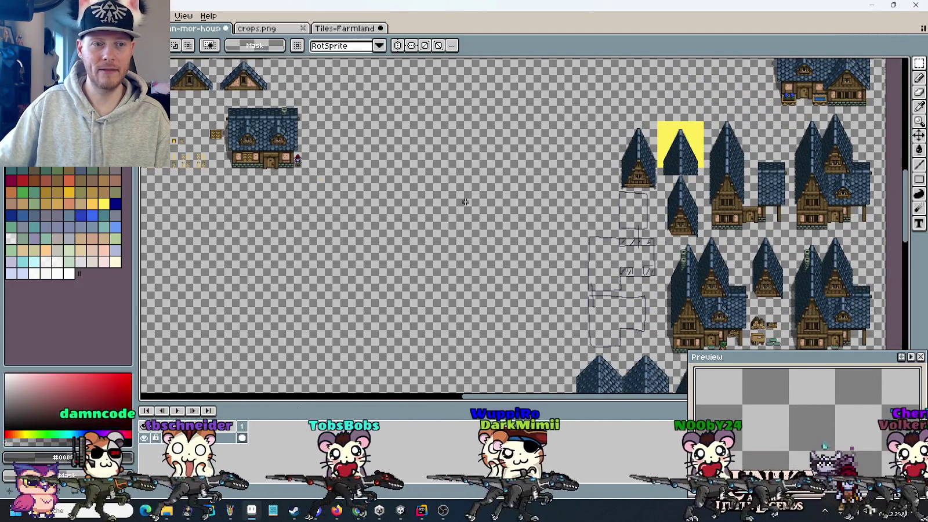
{"action": "left_click_drag", "start_coordinate": [571, 223], "coordinate": [516, 277]}
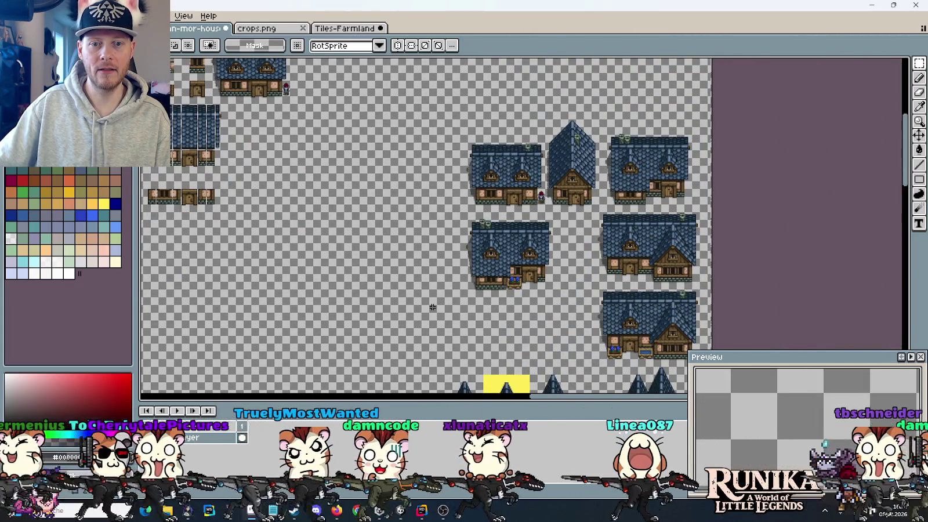
{"action": "scroll", "coordinate": [455, 292], "scroll_direction": "down", "scroll_amount": 5}
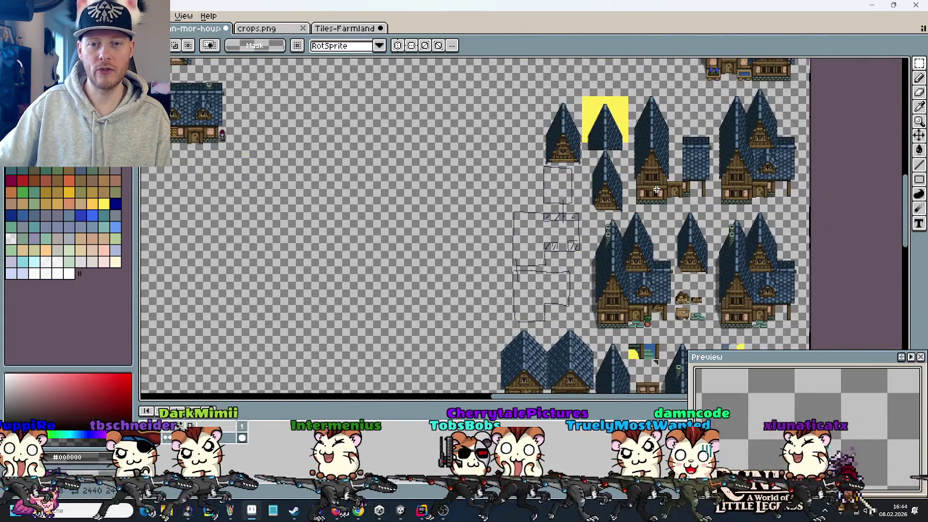
{"action": "scroll", "coordinate": [643, 230], "scroll_direction": "down", "scroll_amount": 2}
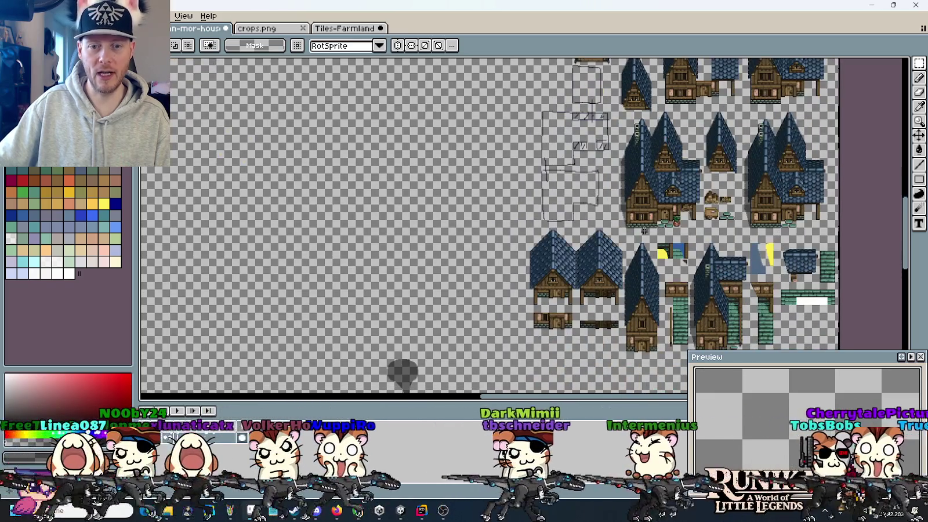
{"action": "scroll", "coordinate": [643, 231], "scroll_direction": "up", "scroll_amount": 1}
{"action": "scroll", "coordinate": [612, 221], "scroll_direction": "up", "scroll_amount": 1}
{"action": "scroll", "coordinate": [612, 221], "scroll_direction": "up", "scroll_amount": 1}
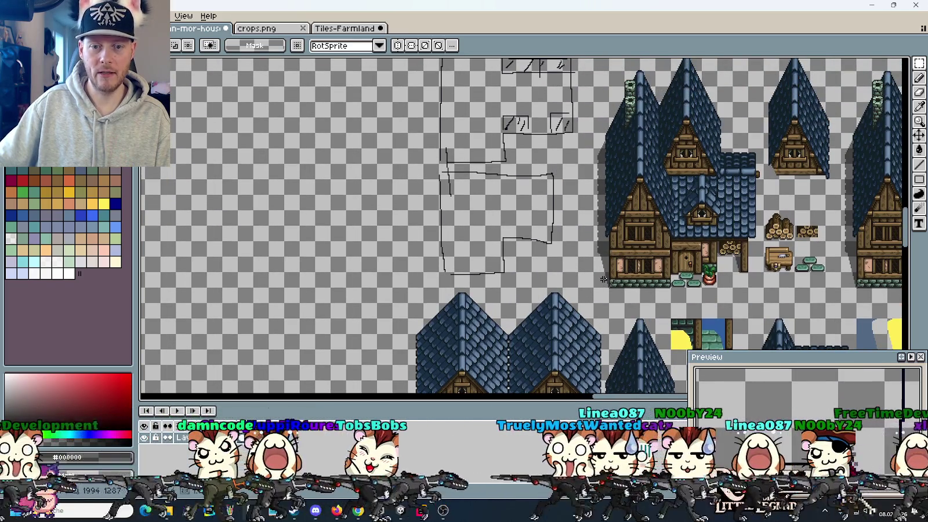
Move the 16×160 shadow strip into the gap between the two houses and commit it
{"action": "left_click_drag", "start_coordinate": [603, 279], "coordinate": [510, 323]}
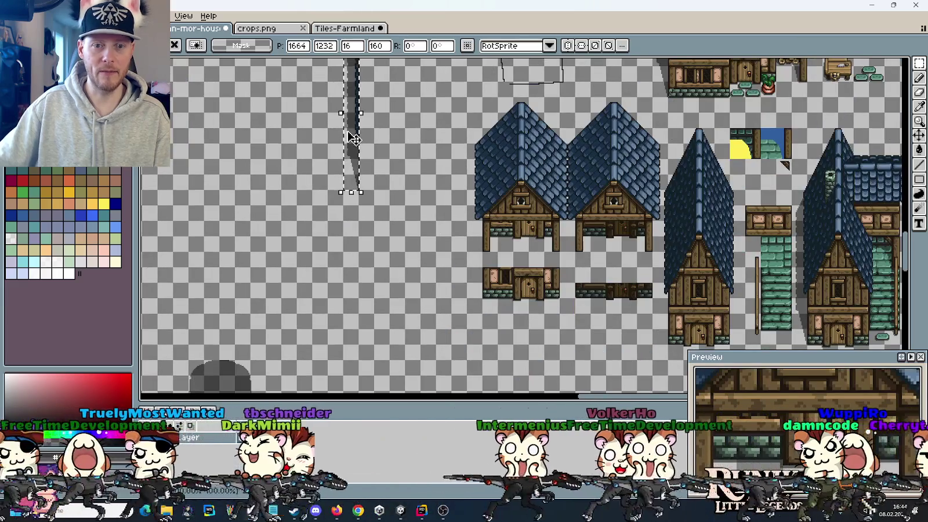
{"action": "mouse_move", "coordinate": [441, 222]}
{"action": "left_mouse_down"}
{"action": "mouse_move", "coordinate": [867, 399]}
{"action": "mouse_move", "coordinate": [591, 217]}
{"action": "mouse_move", "coordinate": [605, 211]}
{"action": "mouse_move", "coordinate": [572, 256]}
{"action": "left_mouse_up"}
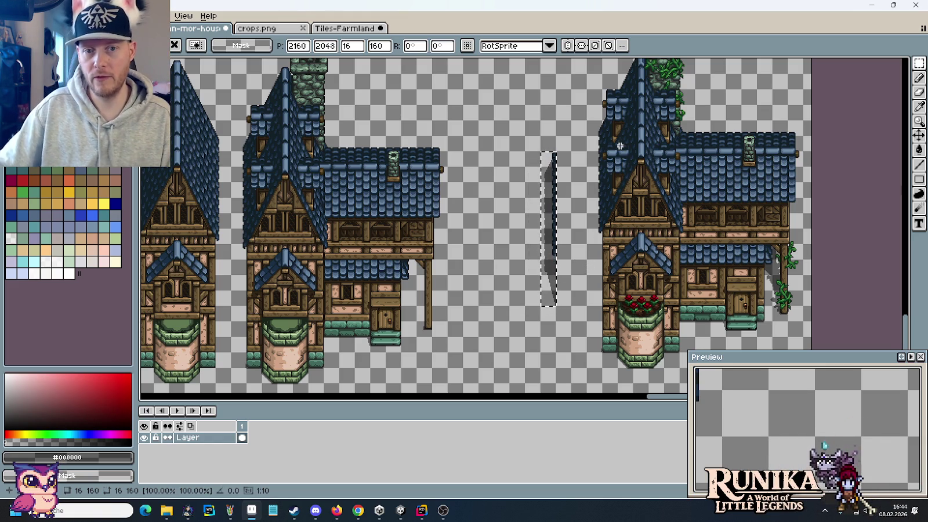
{"action": "left_click", "coordinate": [611, 148]}
{"action": "scroll", "coordinate": [563, 263], "scroll_direction": "up", "scroll_amount": 3}
{"action": "scroll", "coordinate": [559, 221], "scroll_direction": "up", "scroll_amount": 1}
{"action": "scroll", "coordinate": [581, 319], "scroll_direction": "up", "scroll_amount": 1}
{"action": "scroll", "coordinate": [580, 319], "scroll_direction": "down", "scroll_amount": 2}
{"action": "scroll", "coordinate": [577, 317], "scroll_direction": "down", "scroll_amount": 1}
{"action": "scroll", "coordinate": [573, 281], "scroll_direction": "down", "scroll_amount": 3}
Marquee the tower's left column to measure its height, then clear the selection
{"action": "key", "text": "b"}
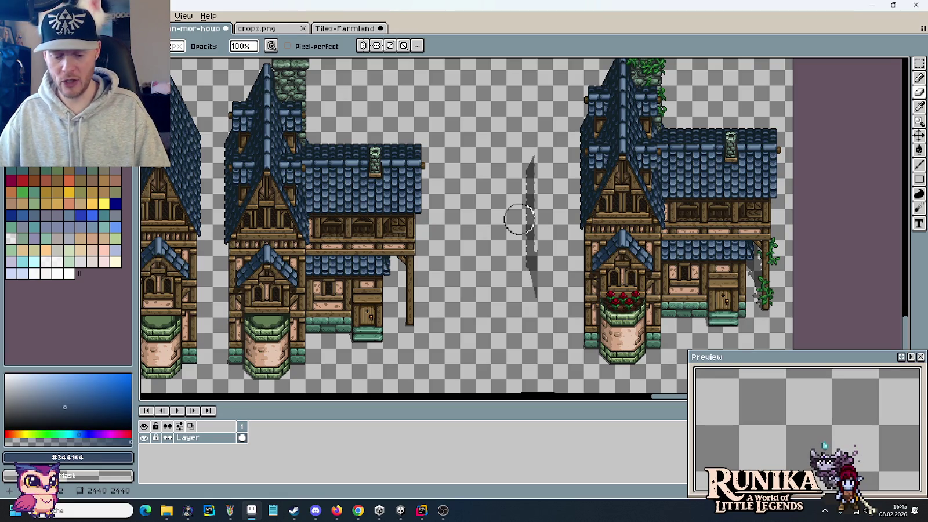
{"action": "scroll", "coordinate": [552, 275], "scroll_direction": "up", "scroll_amount": 2}
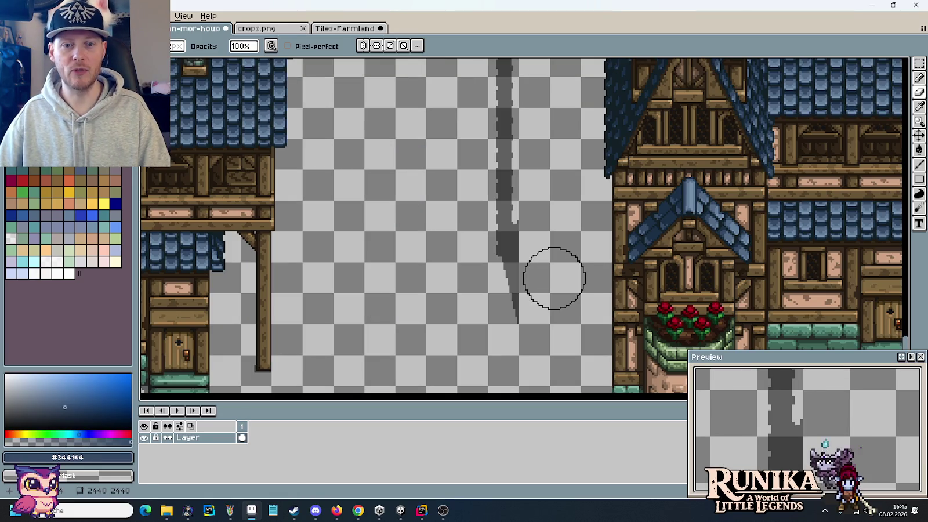
{"action": "key", "text": "m"}
{"action": "scroll", "coordinate": [553, 232], "scroll_direction": "down", "scroll_amount": 3}
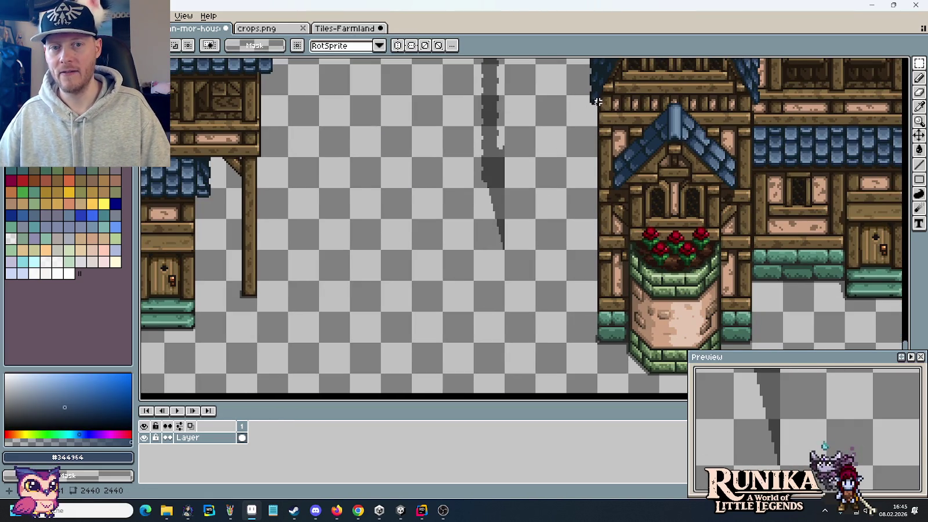
{"action": "left_click_drag", "start_coordinate": [597, 96], "coordinate": [627, 339]}
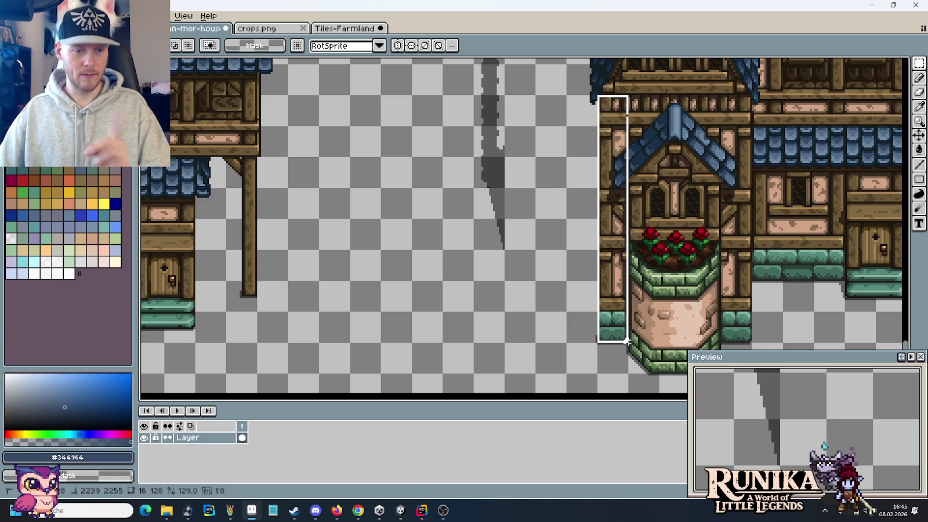
{"action": "left_click", "coordinate": [551, 321]}
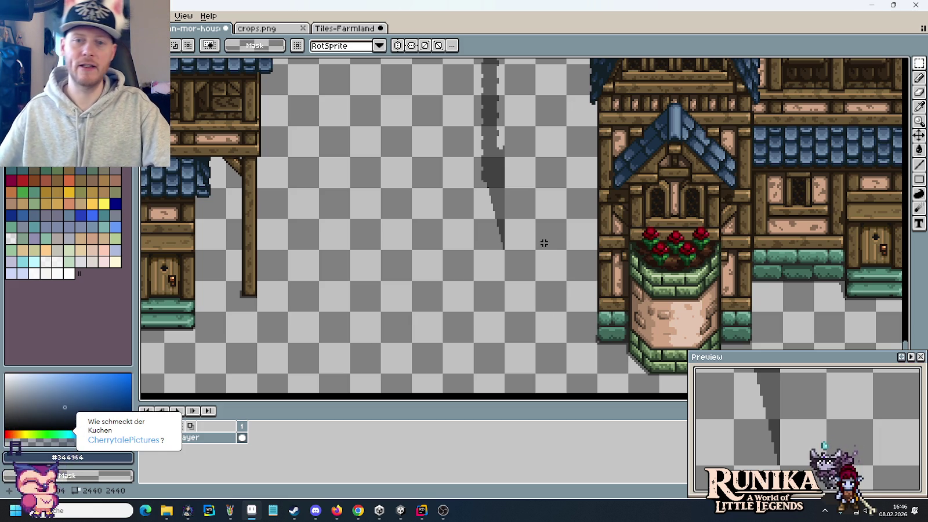
Open the Windows search to look for the calculator
{"action": "key", "text": "super"}
Launch Calculator via 'rech', compute 128 × 0,666 = 85,248, then close it
{"action": "type", "text": "rech"}
{"action": "key", "text": "Return"}
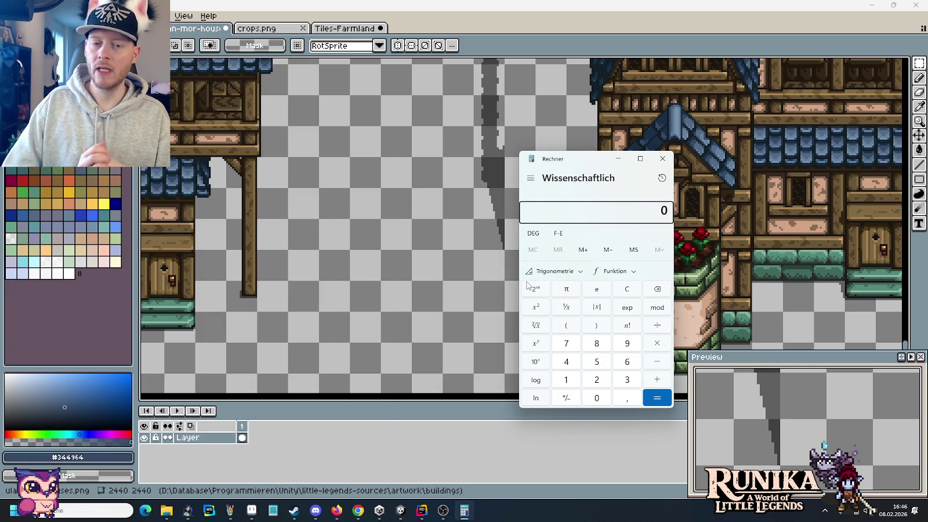
{"action": "left_click", "coordinate": [566, 380]}
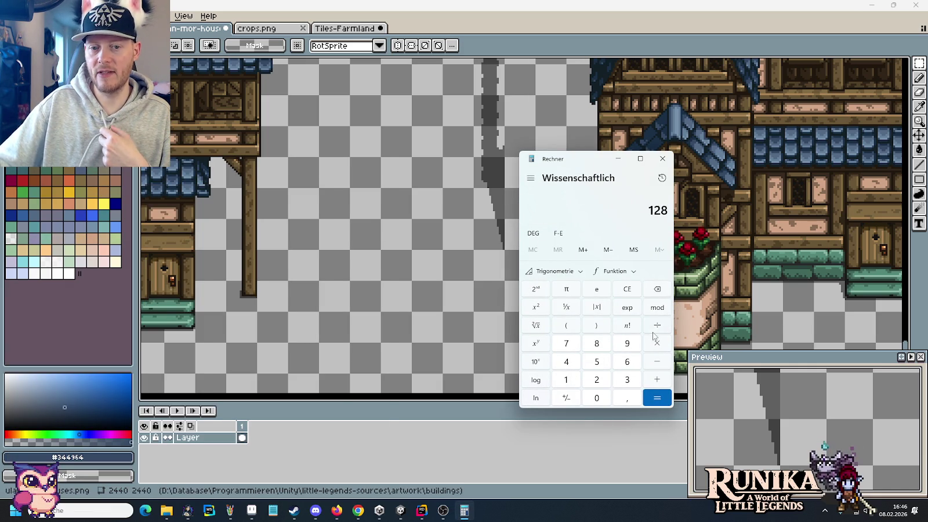
{"action": "double_click", "coordinate": [627, 362]}
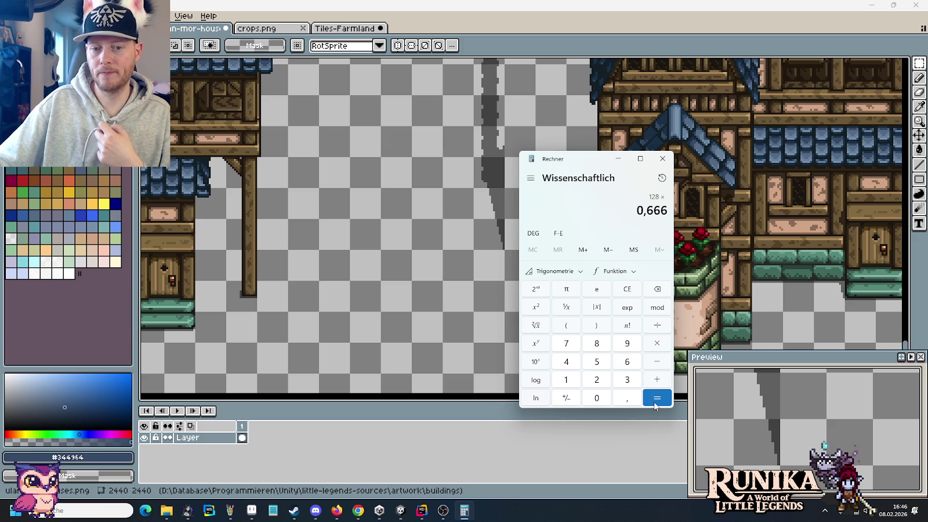
{"action": "left_click", "coordinate": [655, 400]}
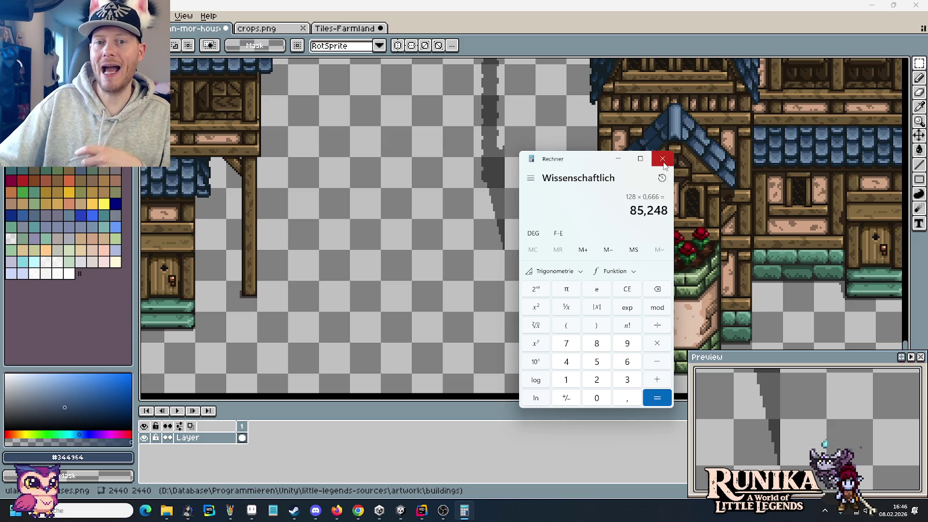
{"action": "left_click", "coordinate": [662, 158]}
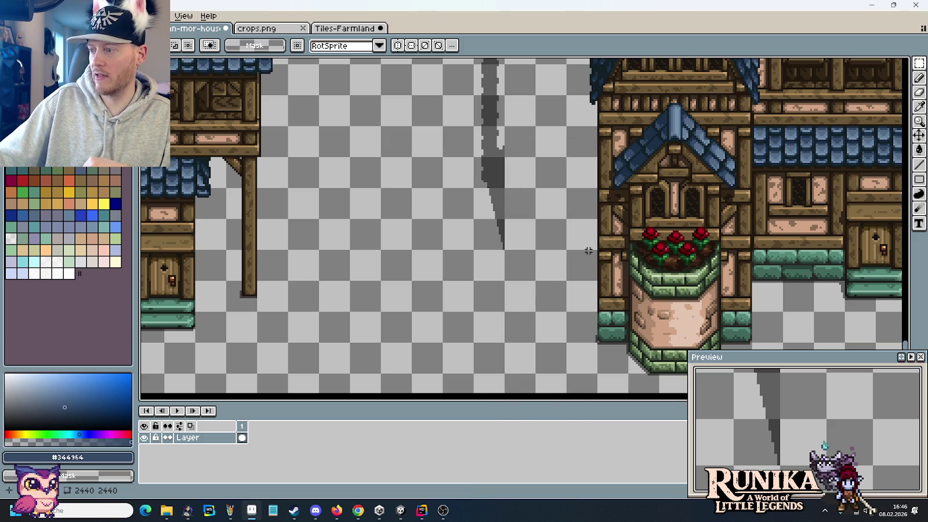
Marquee the lower end, then the whole grey shadow stroke, clearing each selection
{"action": "left_click_drag", "start_coordinate": [595, 342], "coordinate": [567, 183]}
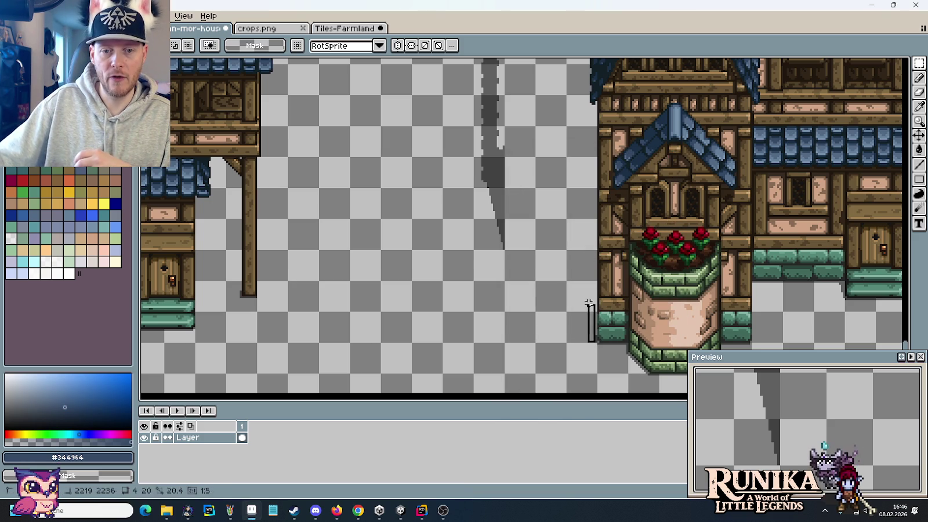
{"action": "key", "text": "Escape"}
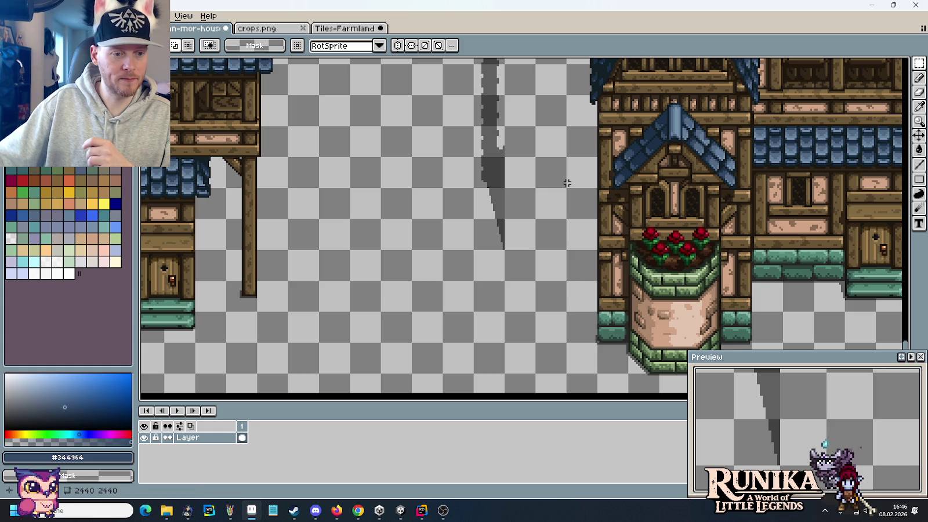
{"action": "left_click_drag", "start_coordinate": [567, 183], "coordinate": [593, 342]}
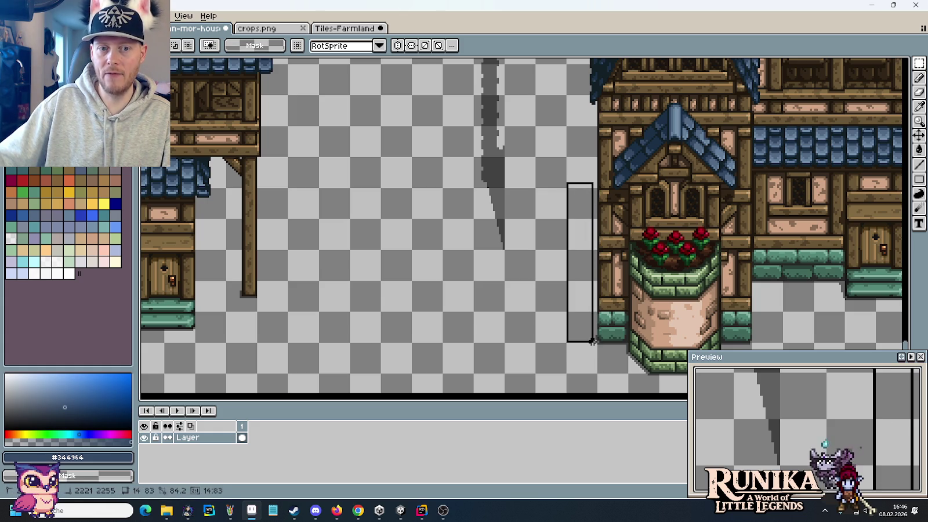
{"action": "mouse_move", "coordinate": [591, 341]}
{"action": "left_mouse_down"}
{"action": "mouse_move", "coordinate": [469, 324]}
{"action": "mouse_move", "coordinate": [470, 340]}
{"action": "left_mouse_up"}
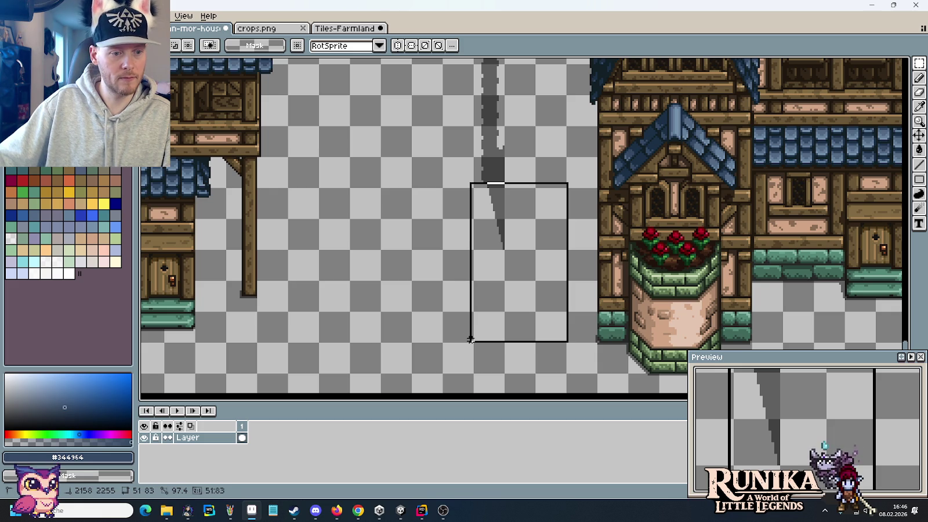
{"action": "left_click_drag", "start_coordinate": [470, 340], "coordinate": [470, 341]}
{"action": "scroll", "coordinate": [545, 180], "scroll_direction": "up", "scroll_amount": 1}
{"action": "scroll", "coordinate": [535, 175], "scroll_direction": "up", "scroll_amount": 1}
{"action": "scroll", "coordinate": [494, 112], "scroll_direction": "down", "scroll_amount": 1}
{"action": "mouse_move", "coordinate": [451, 58]}
{"action": "left_mouse_down"}
{"action": "mouse_move", "coordinate": [473, 365]}
{"action": "mouse_move", "coordinate": [457, 349]}
{"action": "left_mouse_up"}
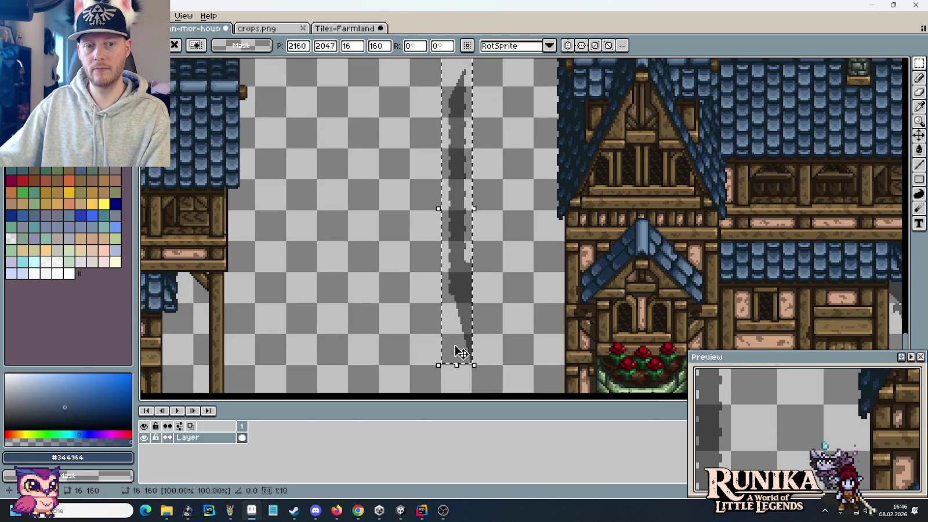
{"action": "left_click", "coordinate": [503, 329]}
{"action": "scroll", "coordinate": [512, 215], "scroll_direction": "up", "scroll_amount": 1}
{"action": "scroll", "coordinate": [509, 184], "scroll_direction": "up", "scroll_amount": 2}
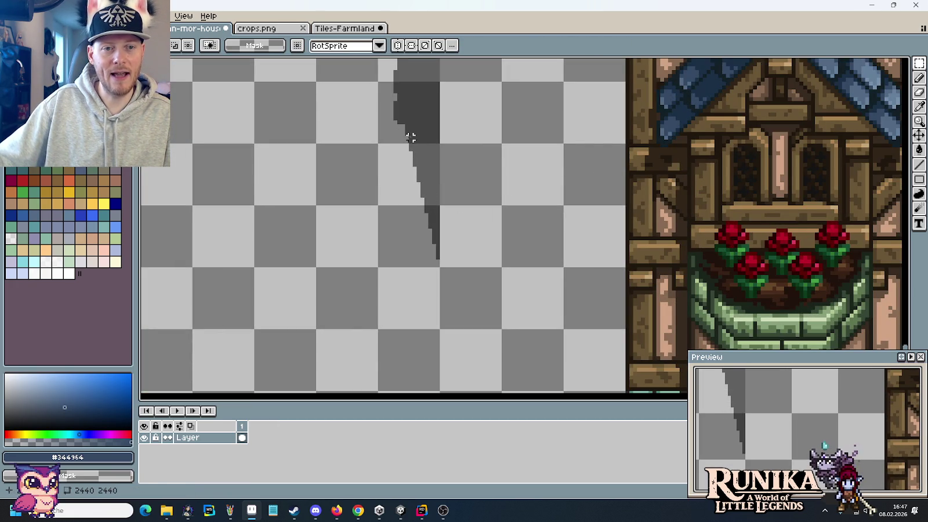
{"action": "scroll", "coordinate": [486, 212], "scroll_direction": "down", "scroll_amount": 1}
{"action": "mouse_move", "coordinate": [486, 212]}
{"action": "left_mouse_down"}
{"action": "mouse_move", "coordinate": [463, 315]}
{"action": "mouse_move", "coordinate": [459, 101]}
{"action": "left_mouse_up"}
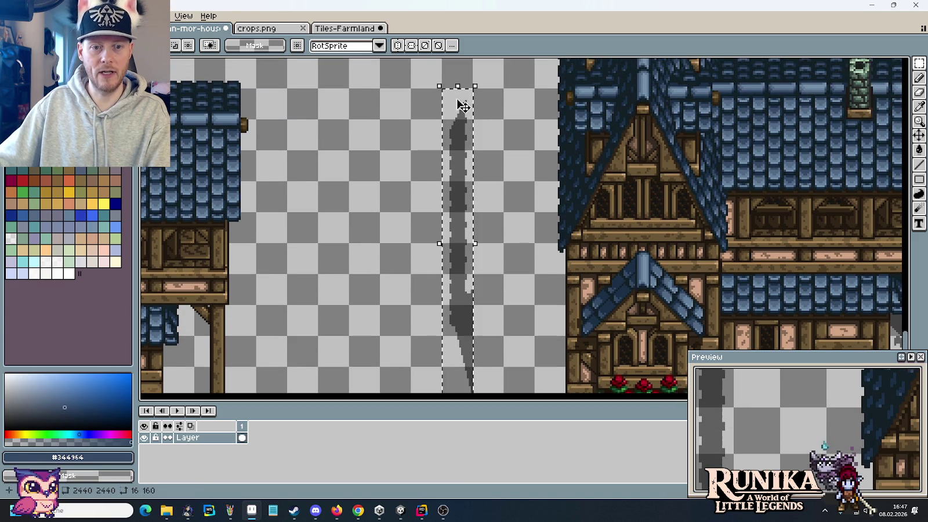
{"action": "key", "text": "ctrl+d"}
Shift the lower shadow piece down and right beside the base, then select the leftover upper part
{"action": "left_click_drag", "start_coordinate": [526, 342], "coordinate": [492, 156]}
{"action": "mouse_move", "coordinate": [406, 146]}
{"action": "left_mouse_down"}
{"action": "mouse_move", "coordinate": [441, 215]}
{"action": "mouse_move", "coordinate": [494, 253]}
{"action": "left_mouse_up"}
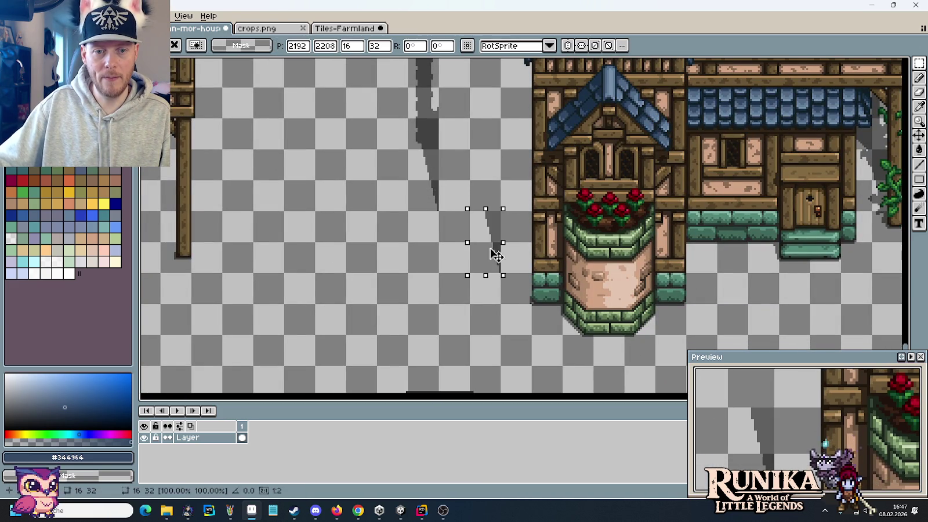
{"action": "key", "text": "ctrl+d"}
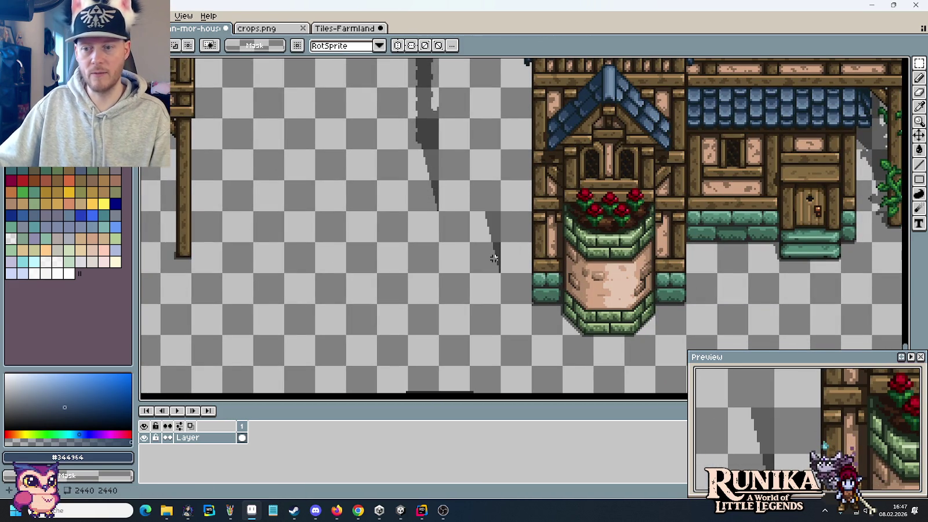
{"action": "mouse_move", "coordinate": [472, 208]}
{"action": "left_mouse_down"}
{"action": "mouse_move", "coordinate": [496, 269]}
{"action": "mouse_move", "coordinate": [504, 252]}
{"action": "mouse_move", "coordinate": [522, 279]}
{"action": "mouse_move", "coordinate": [490, 216]}
{"action": "mouse_move", "coordinate": [508, 237]}
{"action": "left_mouse_up"}
{"action": "scroll", "coordinate": [515, 222], "scroll_direction": "up", "scroll_amount": 1}
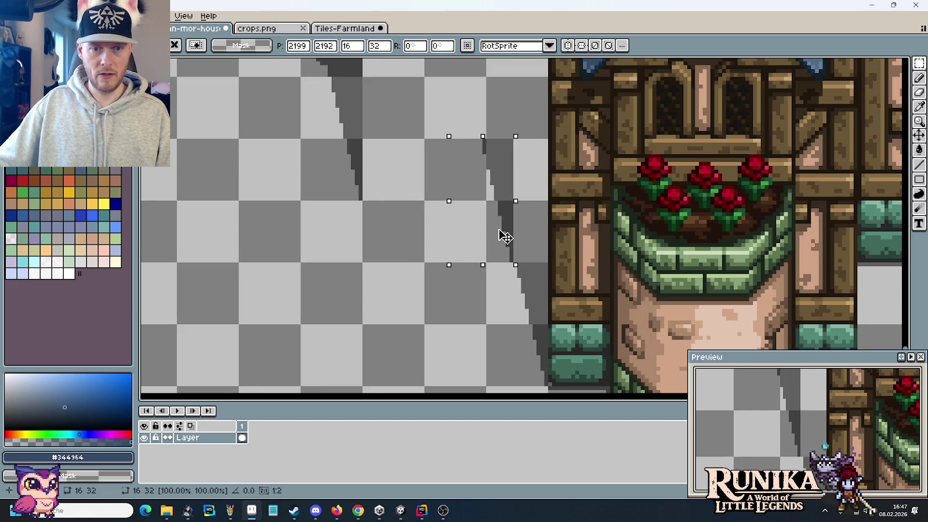
{"action": "left_click", "coordinate": [431, 207]}
{"action": "left_click_drag", "start_coordinate": [482, 136], "coordinate": [540, 205]}
Delete the leftover upper part of the shadow stroke and deselect
{"action": "key", "text": "Delete"}
{"action": "left_click", "coordinate": [461, 151]}
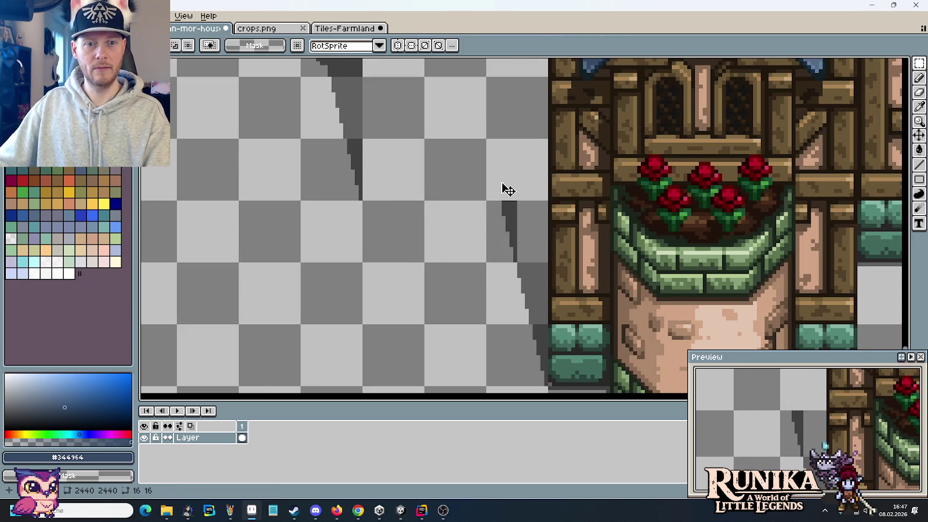
{"action": "scroll", "coordinate": [460, 152], "scroll_direction": "down", "scroll_amount": 1}
{"action": "scroll", "coordinate": [472, 271], "scroll_direction": "up", "scroll_amount": 1}
{"action": "scroll", "coordinate": [449, 275], "scroll_direction": "down", "scroll_amount": 1}
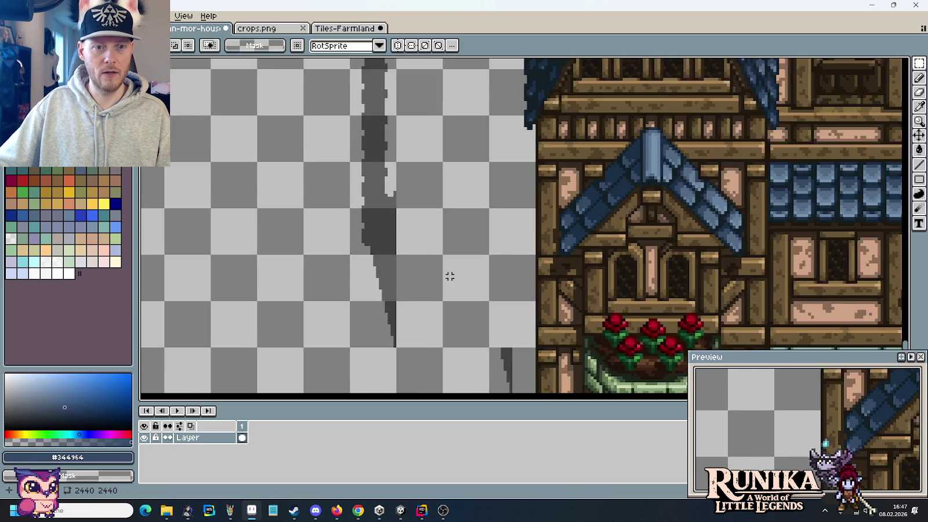
{"action": "scroll", "coordinate": [447, 284], "scroll_direction": "down", "scroll_amount": 1}
{"action": "scroll", "coordinate": [447, 283], "scroll_direction": "up", "scroll_amount": 1}
Move the upper shadow stroke right so it joins the lower shadow piece
{"action": "left_click_drag", "start_coordinate": [418, 341], "coordinate": [387, 61]}
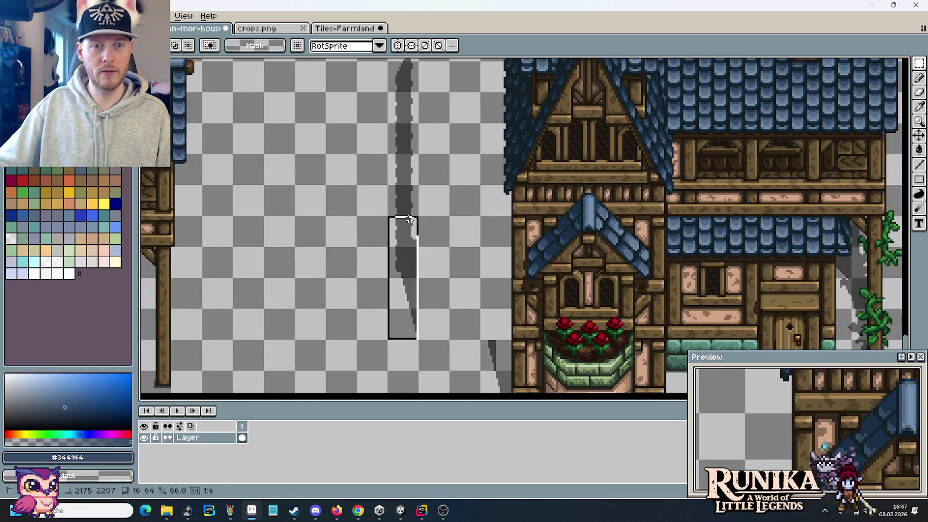
{"action": "scroll", "coordinate": [432, 221], "scroll_direction": "down", "scroll_amount": 4}
{"action": "left_click_drag", "start_coordinate": [431, 221], "coordinate": [500, 273]}
{"action": "scroll", "coordinate": [471, 257], "scroll_direction": "up", "scroll_amount": 1}
{"action": "key", "text": "Return"}
{"action": "scroll", "coordinate": [425, 260], "scroll_direction": "up", "scroll_amount": 1}
{"action": "scroll", "coordinate": [425, 261], "scroll_direction": "down", "scroll_amount": 4}
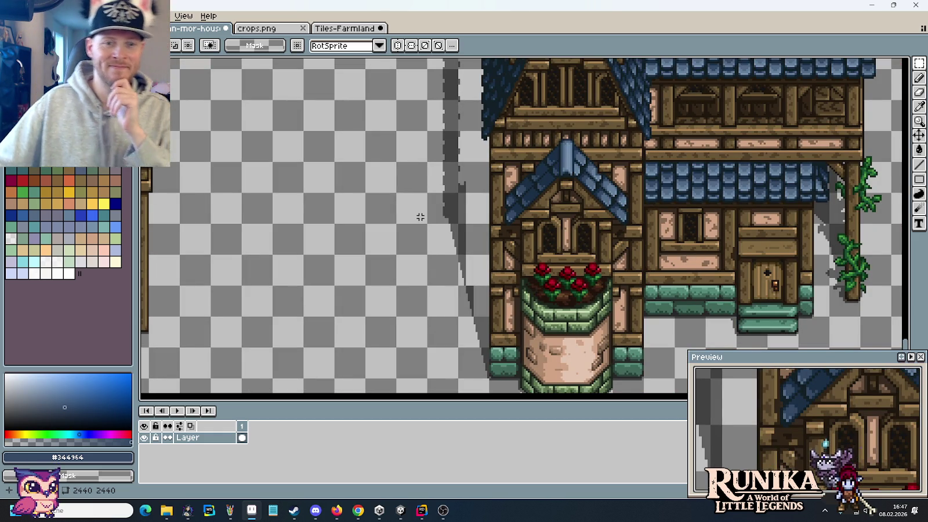
Draw a thin black diagonal line from the shadow's top to the roof edge
{"action": "left_click_drag", "start_coordinate": [446, 106], "coordinate": [458, 278]}
{"action": "scroll", "coordinate": [418, 156], "scroll_direction": "up", "scroll_amount": 3}
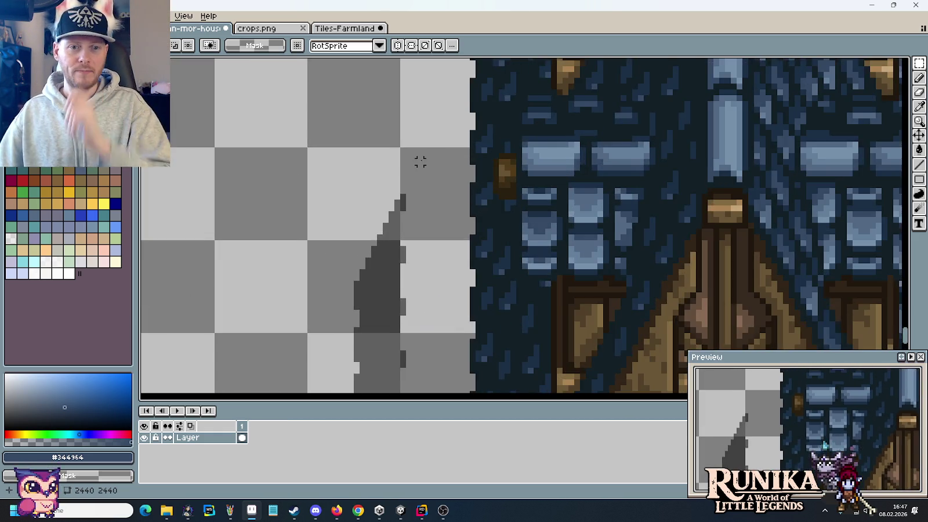
{"action": "left_click_drag", "start_coordinate": [463, 203], "coordinate": [468, 204]}
{"action": "key", "text": "i"}
{"action": "left_click", "coordinate": [445, 238]}
{"action": "key", "text": "b"}
{"action": "left_click", "coordinate": [475, 191]}
{"action": "left_click", "coordinate": [503, 123], "text": "shift"}
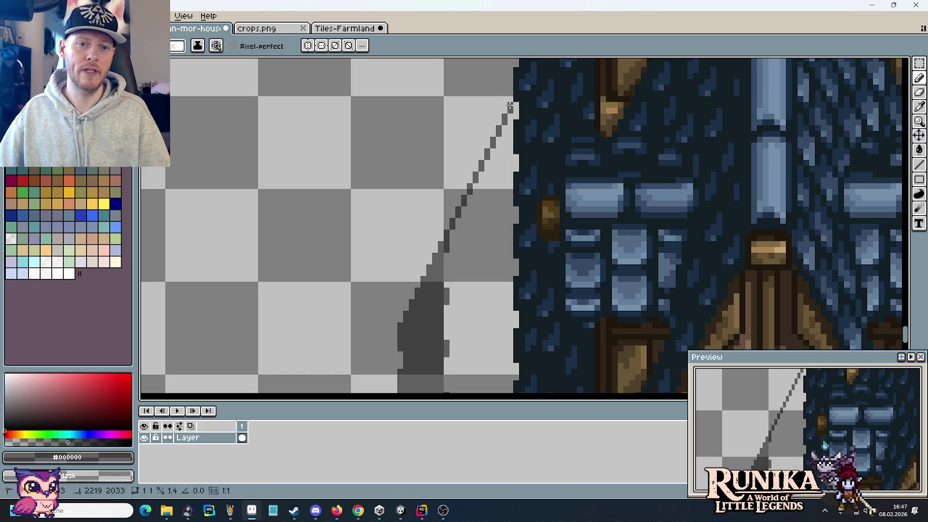
Paint-bucket fill the area between the diagonal line and the tower wall grey
{"action": "scroll", "coordinate": [509, 106], "scroll_direction": "down", "scroll_amount": 3}
{"action": "scroll", "coordinate": [475, 206], "scroll_direction": "down", "scroll_amount": 3}
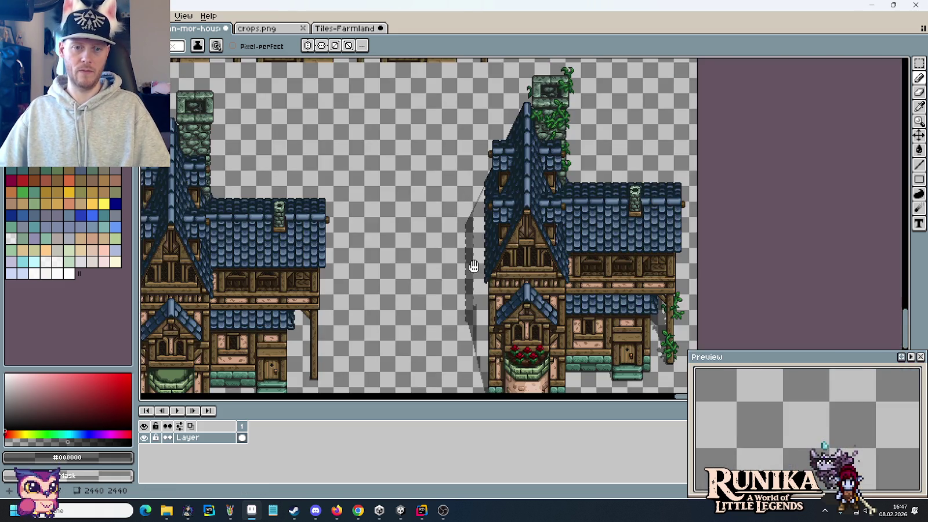
{"action": "scroll", "coordinate": [474, 268], "scroll_direction": "down", "scroll_amount": 3}
{"action": "key", "text": "g"}
{"action": "left_click", "coordinate": [485, 215]}
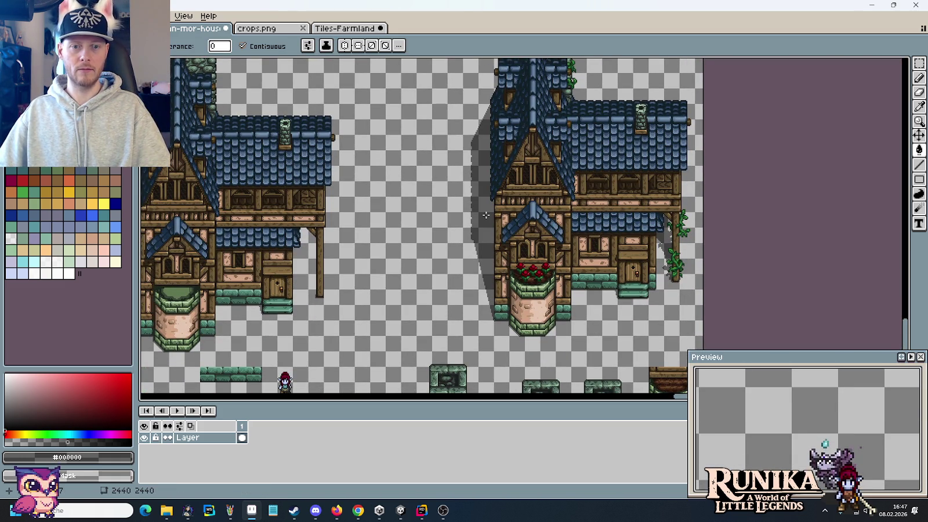
{"action": "scroll", "coordinate": [485, 243], "scroll_direction": "up", "scroll_amount": 3}
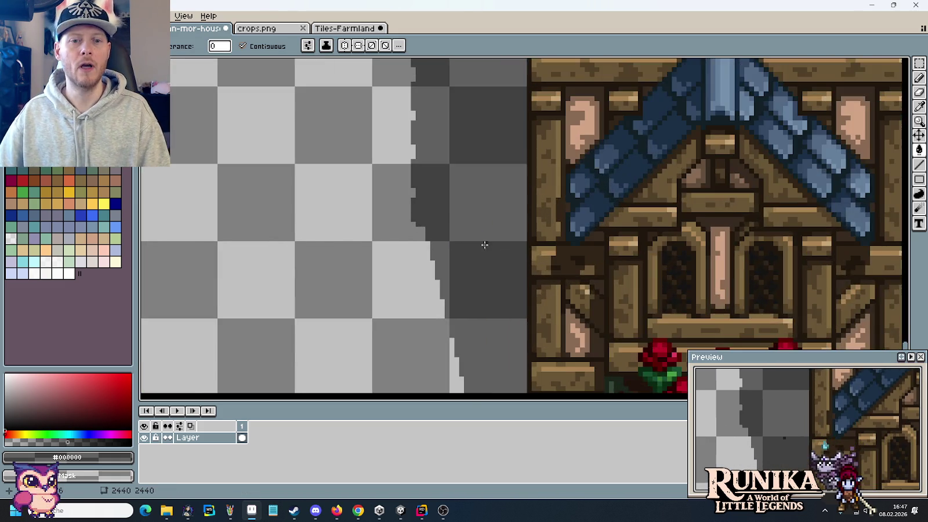
{"action": "scroll", "coordinate": [458, 264], "scroll_direction": "down", "scroll_amount": 2}
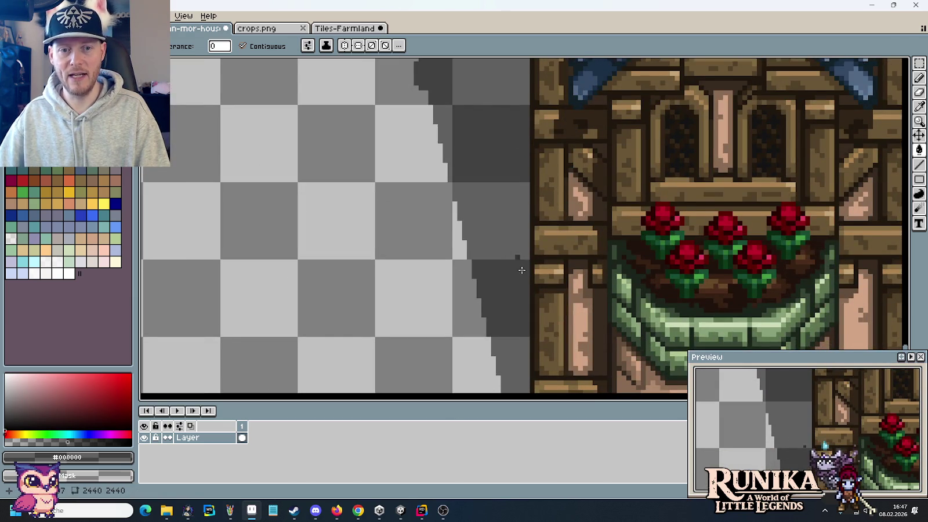
{"action": "scroll", "coordinate": [545, 272], "scroll_direction": "down", "scroll_amount": 1}
{"action": "scroll", "coordinate": [542, 174], "scroll_direction": "down", "scroll_amount": 1}
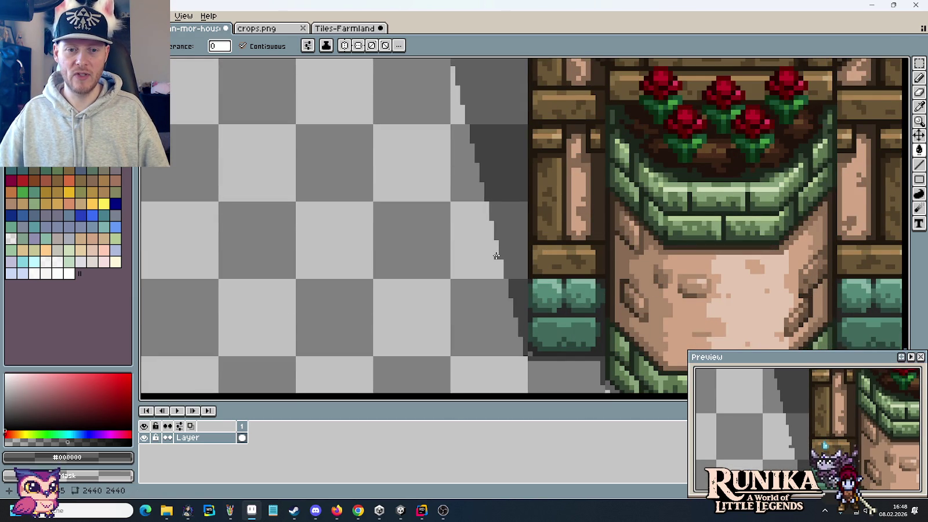
Marquee a small shadow strip beside the base, then clear the selection
{"action": "key", "text": "m"}
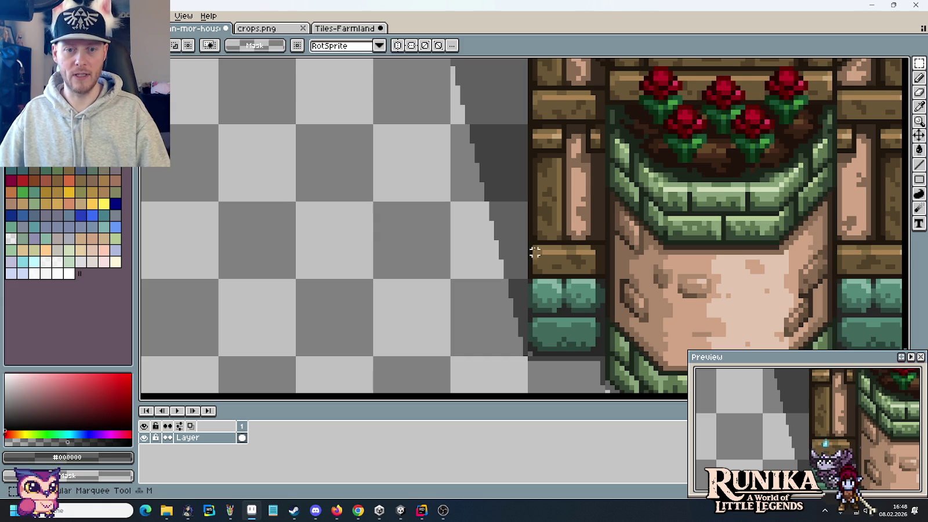
{"action": "scroll", "coordinate": [490, 223], "scroll_direction": "up", "scroll_amount": 3}
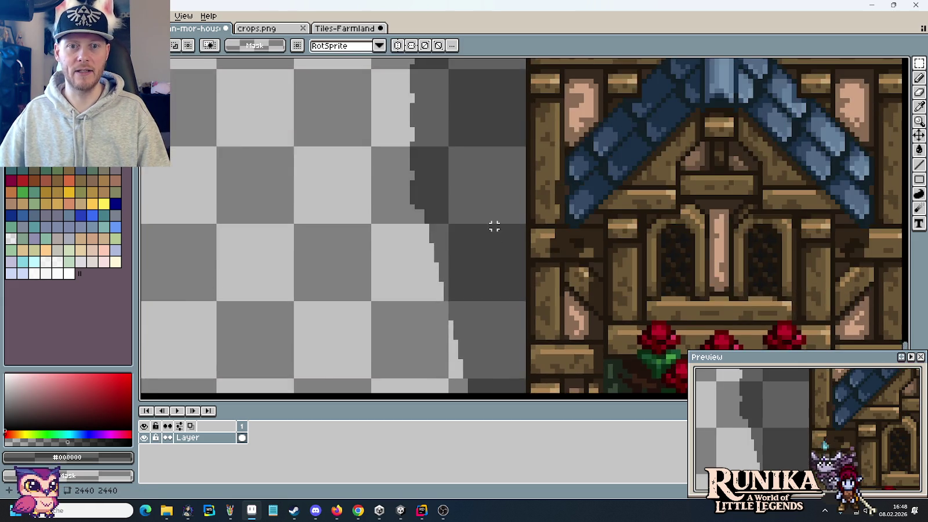
{"action": "scroll", "coordinate": [492, 226], "scroll_direction": "down", "scroll_amount": 2}
{"action": "scroll", "coordinate": [519, 255], "scroll_direction": "up", "scroll_amount": 1}
{"action": "mouse_move", "coordinate": [522, 260]}
{"action": "left_mouse_down"}
{"action": "mouse_move", "coordinate": [520, 188]}
{"action": "mouse_move", "coordinate": [525, 288]}
{"action": "left_mouse_up"}
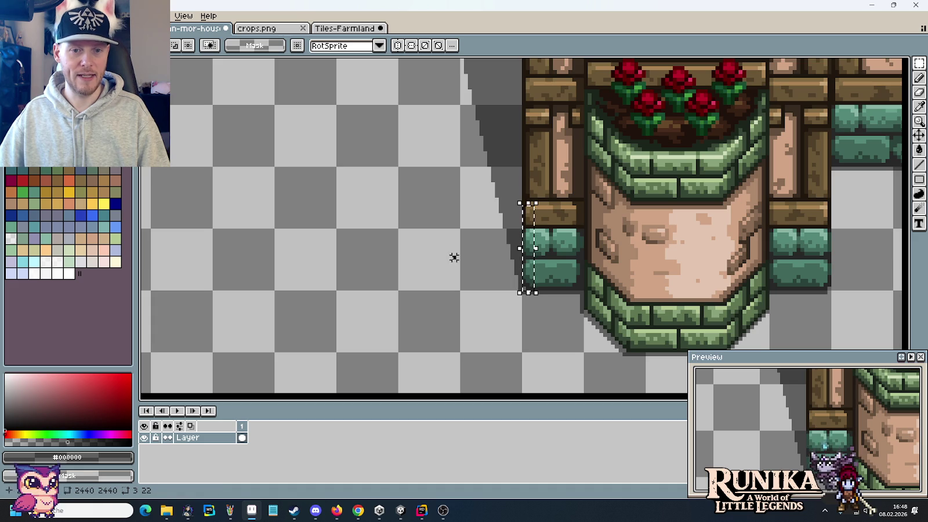
{"action": "left_click_drag", "start_coordinate": [507, 290], "coordinate": [518, 237]}
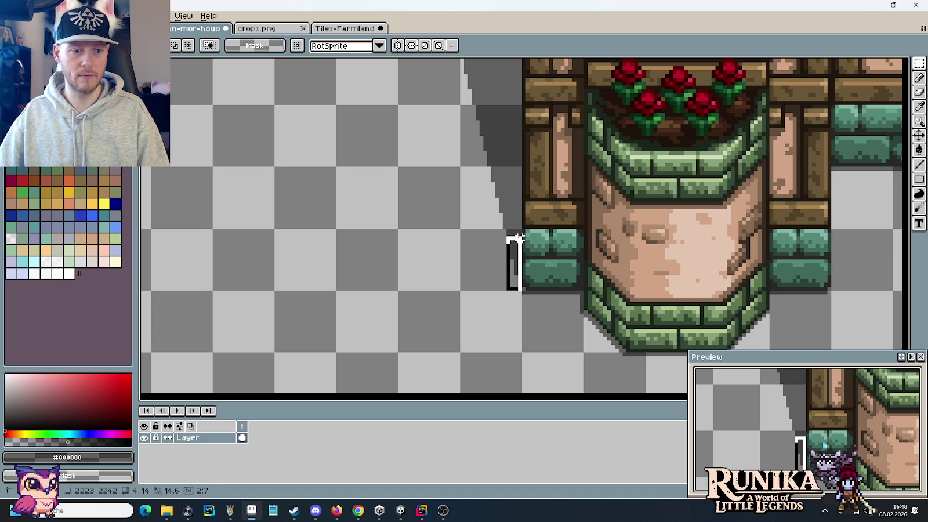
{"action": "key", "text": "ctrl+d"}
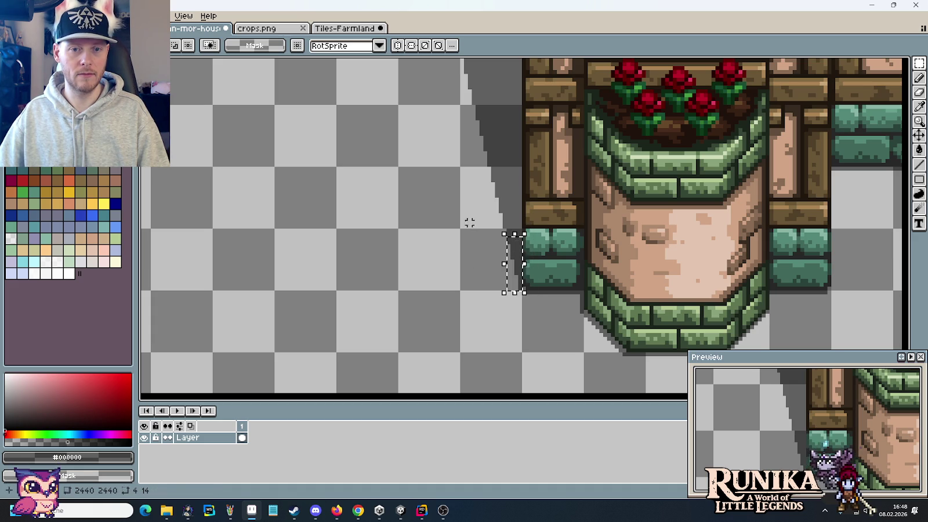
{"action": "scroll", "coordinate": [482, 222], "scroll_direction": "up", "scroll_amount": 1}
{"action": "scroll", "coordinate": [463, 216], "scroll_direction": "up", "scroll_amount": 1}
Measure the 6×43 px timber strip beside the flower planter with a marquee
{"action": "key", "text": "b"}
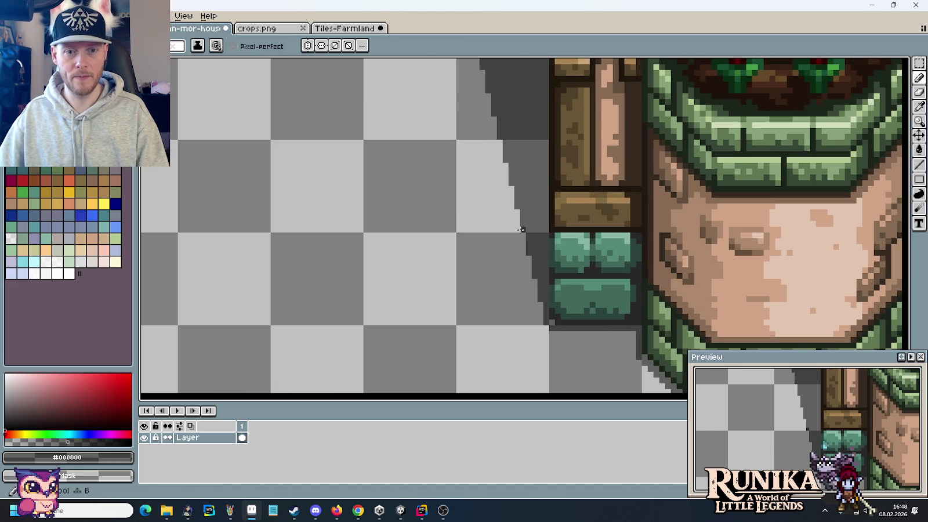
{"action": "scroll", "coordinate": [435, 218], "scroll_direction": "down", "scroll_amount": 1}
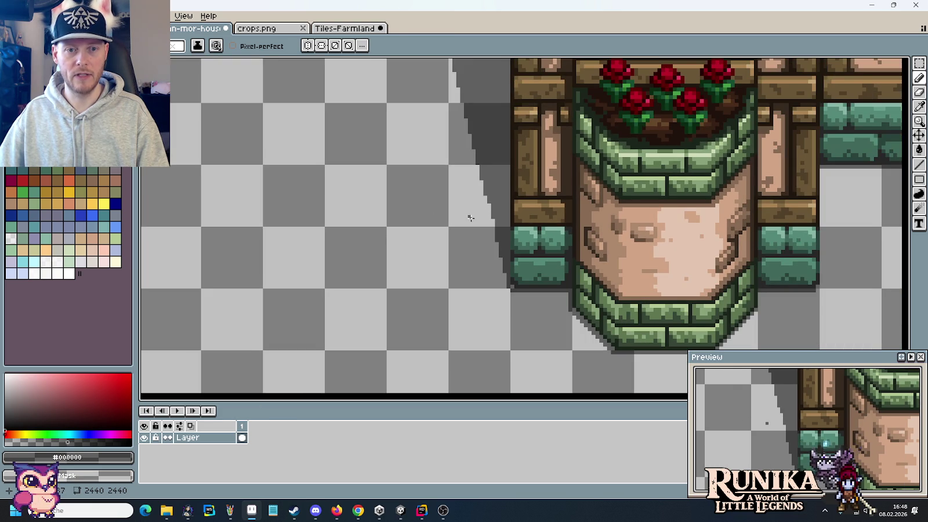
{"action": "key", "text": "m"}
{"action": "left_click_drag", "start_coordinate": [511, 123], "coordinate": [530, 286]}
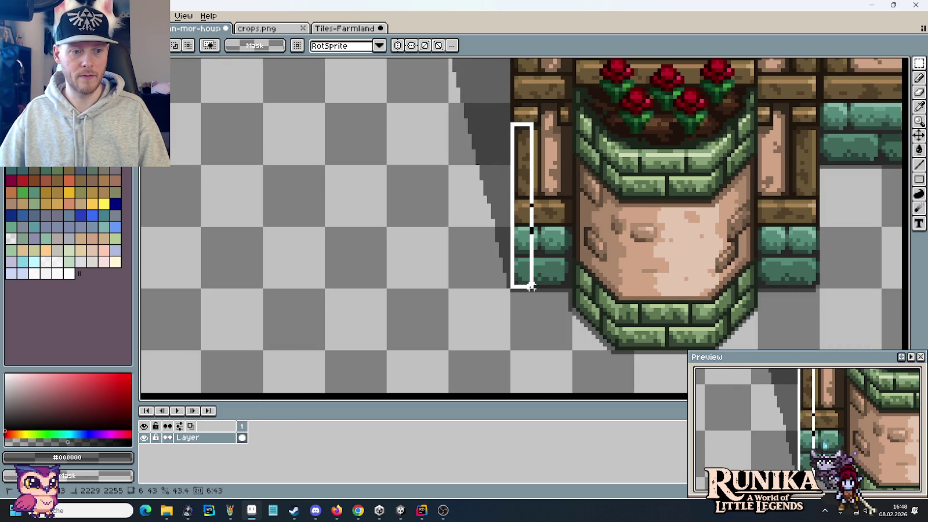
{"action": "left_click_drag", "start_coordinate": [531, 286], "coordinate": [532, 290]}
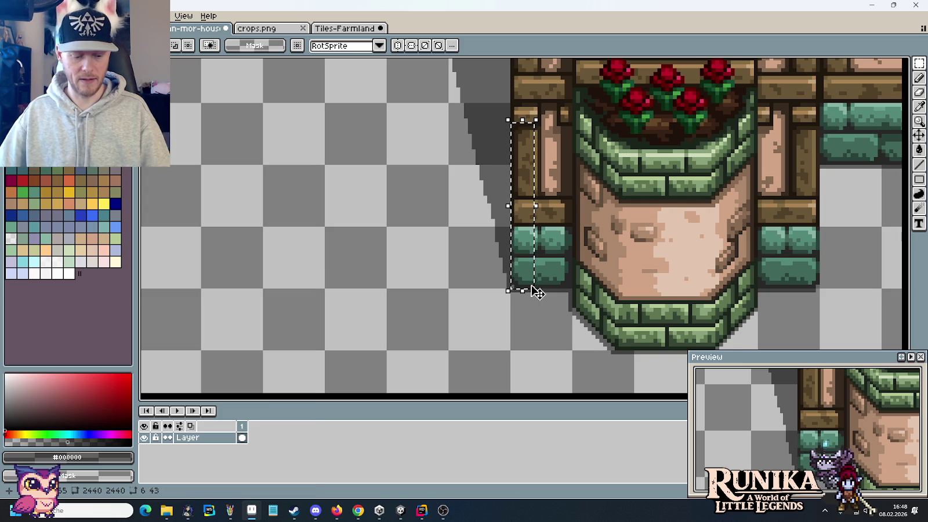
Launch the calculator from Windows search with 'rec'
{"action": "key", "text": "super"}
{"action": "type", "text": "rec"}
{"action": "key", "text": "Return"}
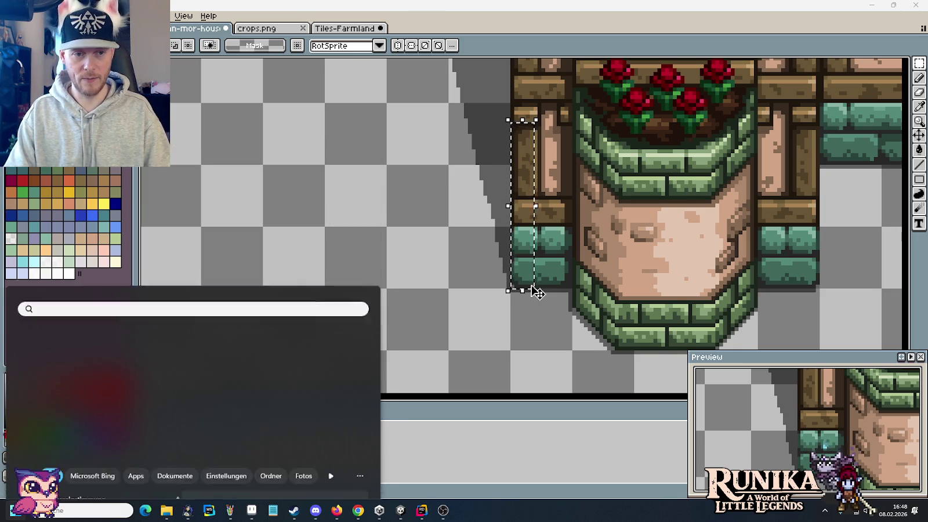
Compute 43 × 0,666 = 28,638, then mark an 8×30 px area in Aseprite and deselect
{"action": "type", "text": "43*0,666"}
{"action": "key", "text": "Return"}
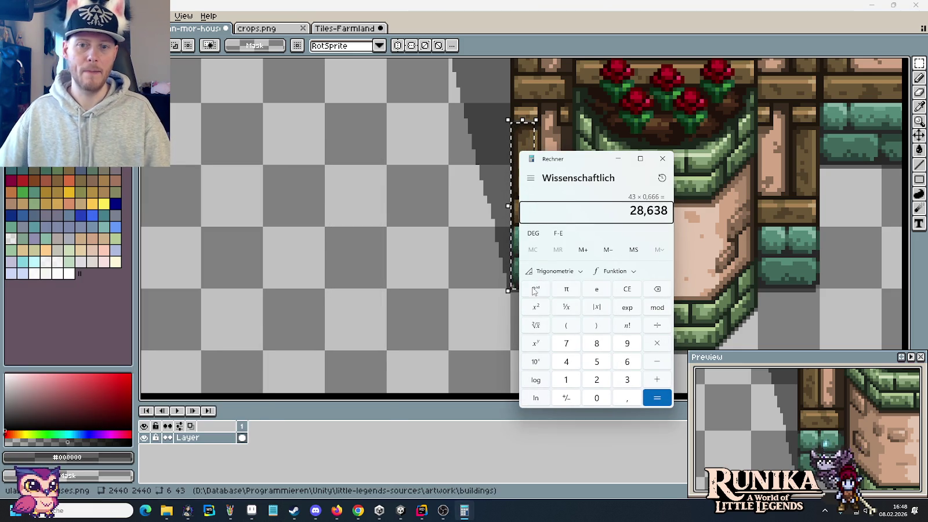
{"action": "left_click", "coordinate": [472, 203]}
{"action": "left_click_drag", "start_coordinate": [497, 286], "coordinate": [470, 183]}
{"action": "key", "text": "ctrl+d"}
{"action": "key", "text": "b"}
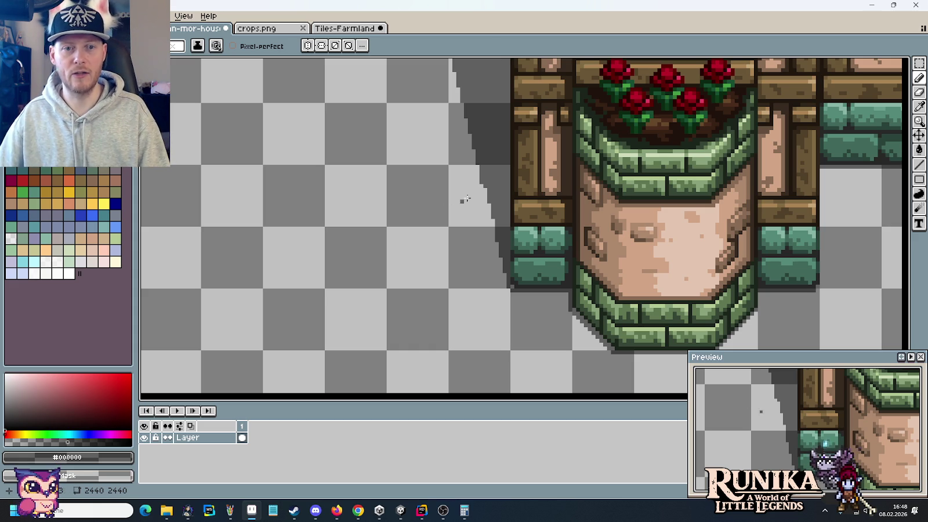
{"action": "left_click_drag", "start_coordinate": [474, 166], "coordinate": [465, 274]}
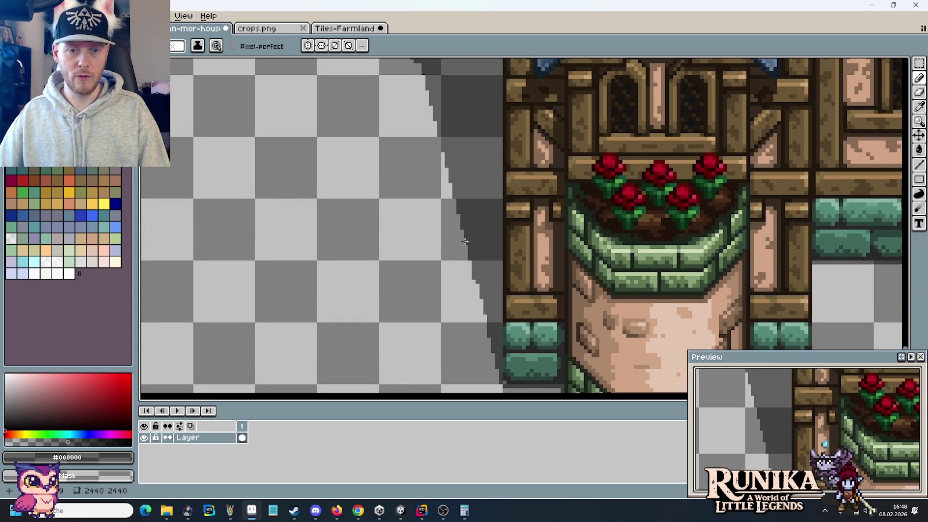
{"action": "scroll", "coordinate": [444, 255], "scroll_direction": "down", "scroll_amount": 1}
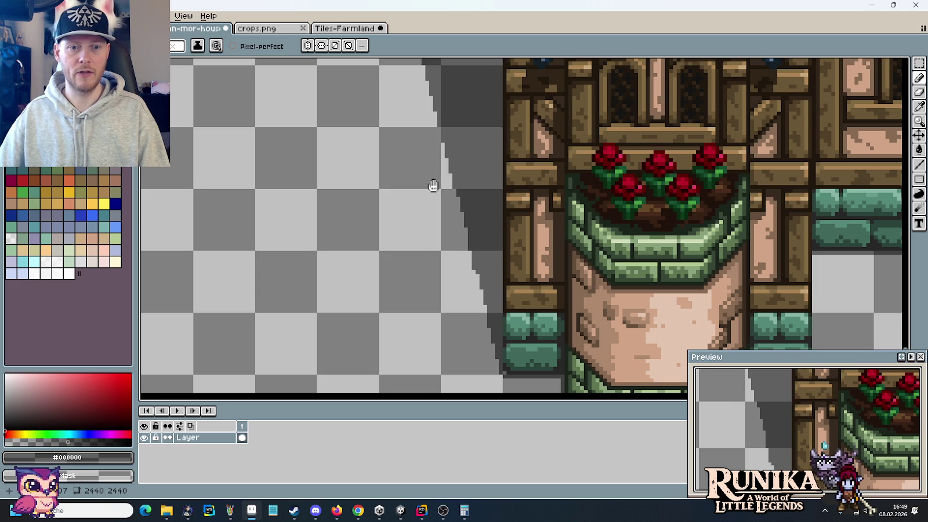
{"action": "scroll", "coordinate": [446, 258], "scroll_direction": "up", "scroll_amount": 5}
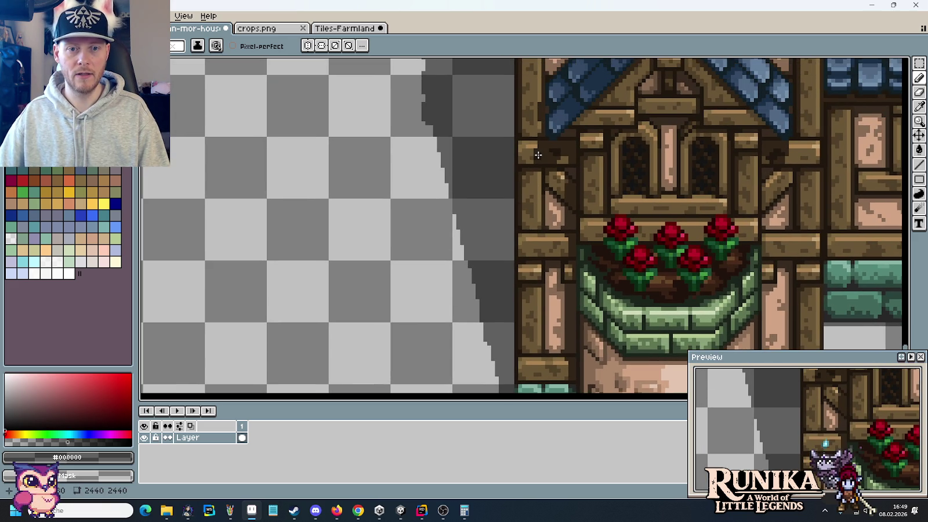
{"action": "key", "text": "m"}
{"action": "left_click_drag", "start_coordinate": [518, 169], "coordinate": [535, 228]}
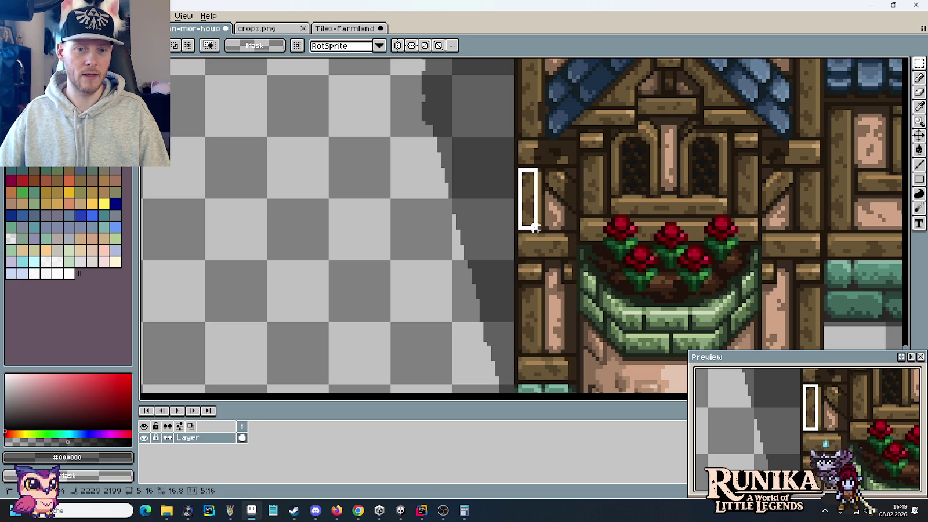
{"action": "key", "text": "ctrl+d"}
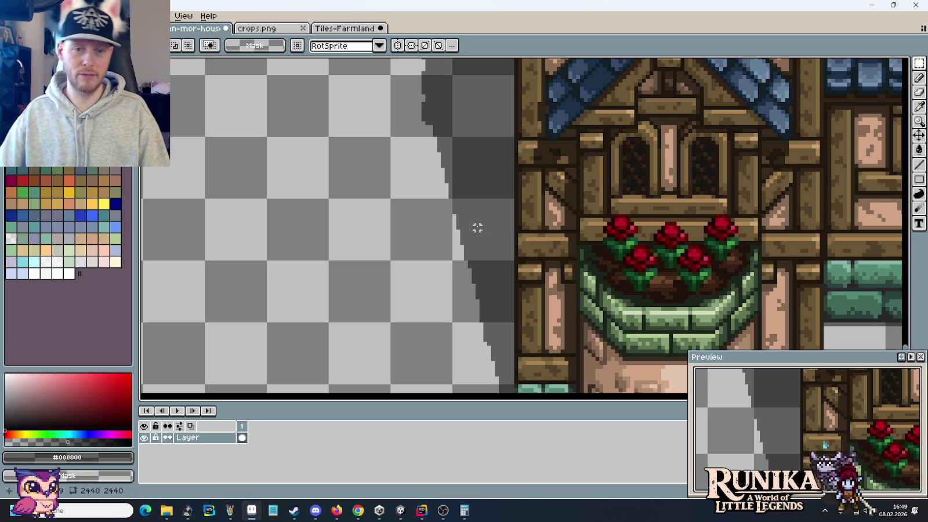
{"action": "scroll", "coordinate": [477, 223], "scroll_direction": "up", "scroll_amount": 1}
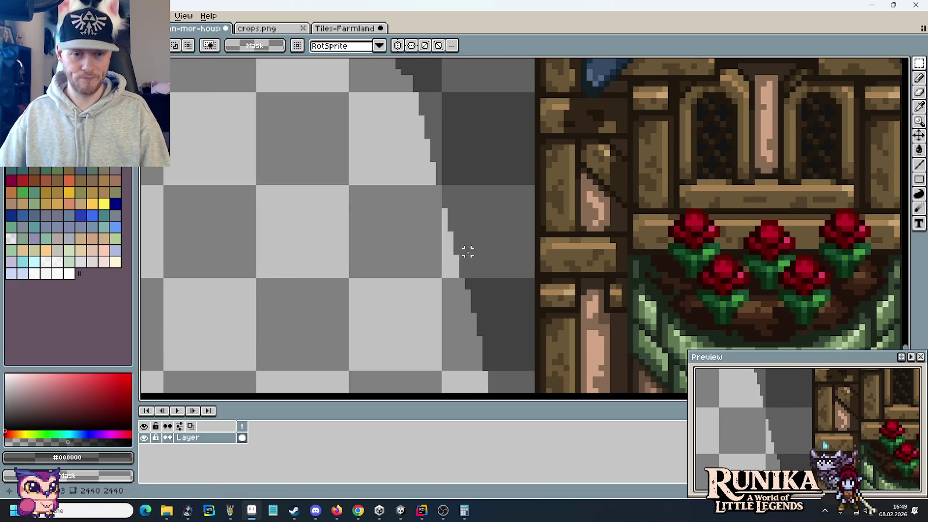
{"action": "scroll", "coordinate": [481, 275], "scroll_direction": "down", "scroll_amount": 3}
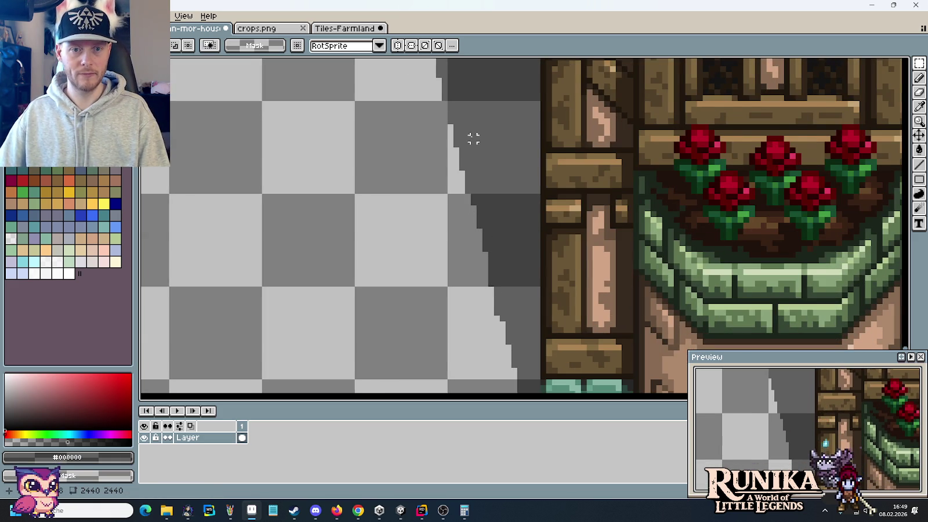
{"action": "scroll", "coordinate": [474, 162], "scroll_direction": "up", "scroll_amount": 1}
{"action": "key", "text": "b"}
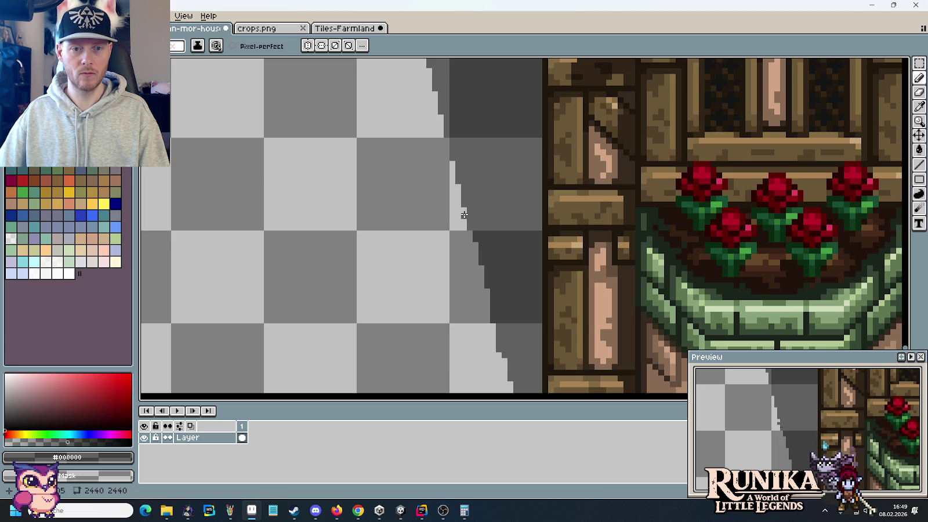
{"action": "scroll", "coordinate": [459, 193], "scroll_direction": "down", "scroll_amount": 1, "text": "ctrl"}
{"action": "scroll", "coordinate": [458, 260], "scroll_direction": "up", "scroll_amount": 2}
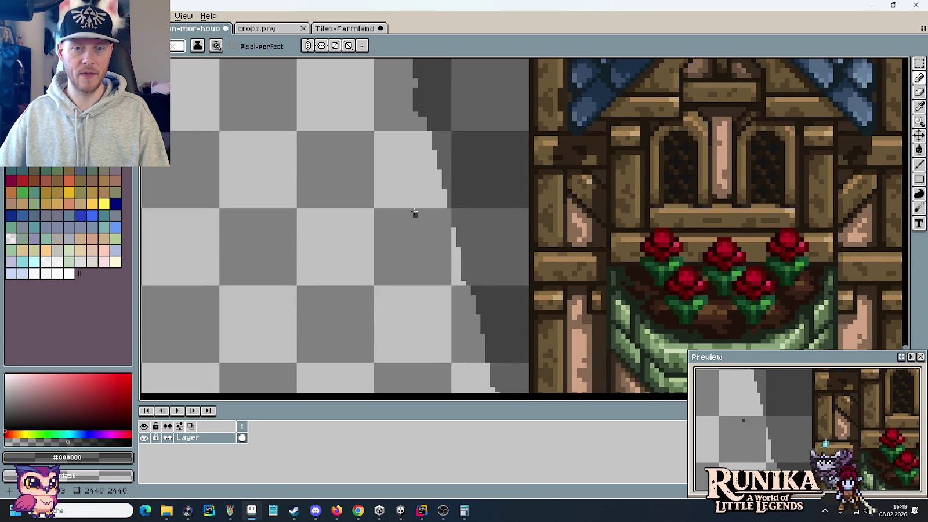
{"action": "mouse_move", "coordinate": [435, 201]}
{"action": "left_mouse_down"}
{"action": "mouse_move", "coordinate": [439, 320]}
{"action": "mouse_move", "coordinate": [452, 220]}
{"action": "mouse_move", "coordinate": [451, 238]}
{"action": "left_mouse_up"}
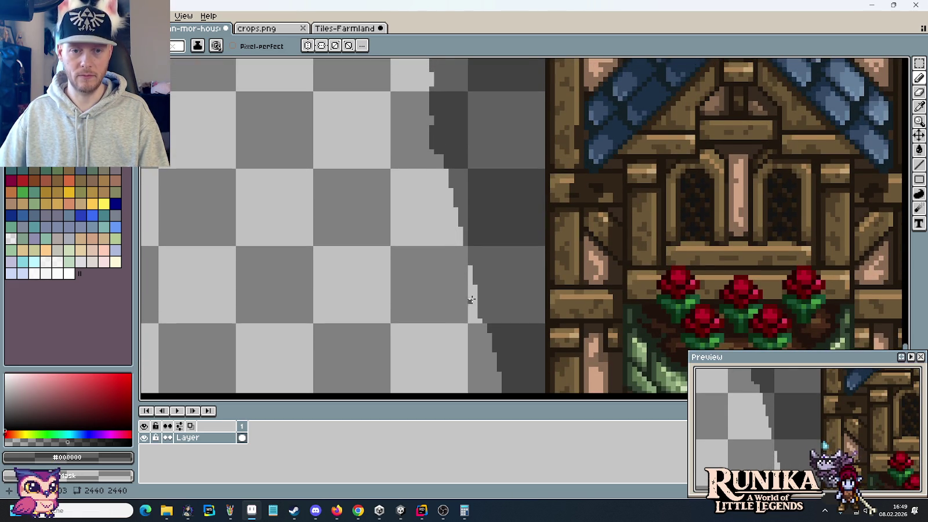
{"action": "mouse_move", "coordinate": [470, 300]}
{"action": "left_mouse_down"}
{"action": "mouse_move", "coordinate": [458, 331]}
{"action": "mouse_move", "coordinate": [464, 294]}
{"action": "mouse_move", "coordinate": [462, 391]}
{"action": "mouse_move", "coordinate": [463, 196]}
{"action": "left_mouse_up"}
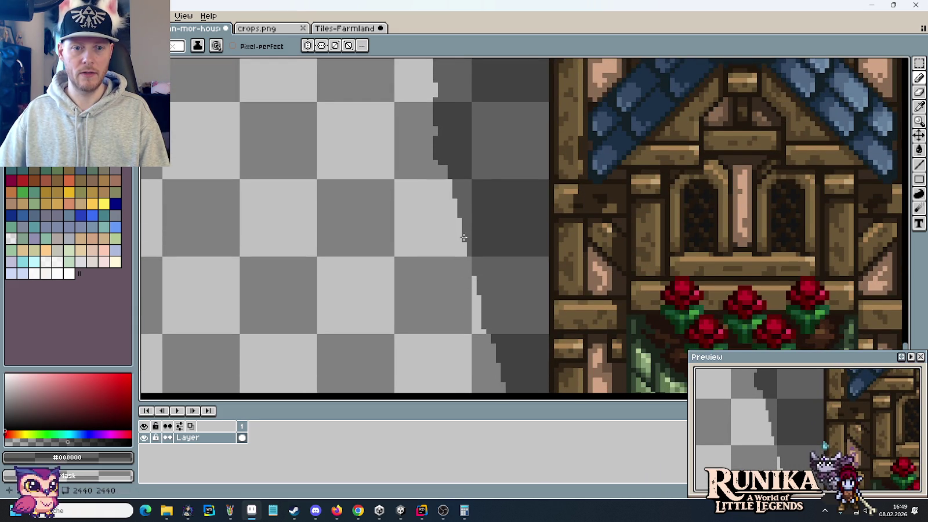
{"action": "mouse_move", "coordinate": [462, 242]}
{"action": "left_mouse_down"}
{"action": "mouse_move", "coordinate": [427, 234]}
{"action": "mouse_move", "coordinate": [420, 306]}
{"action": "mouse_move", "coordinate": [432, 186]}
{"action": "mouse_move", "coordinate": [431, 265]}
{"action": "left_mouse_up"}
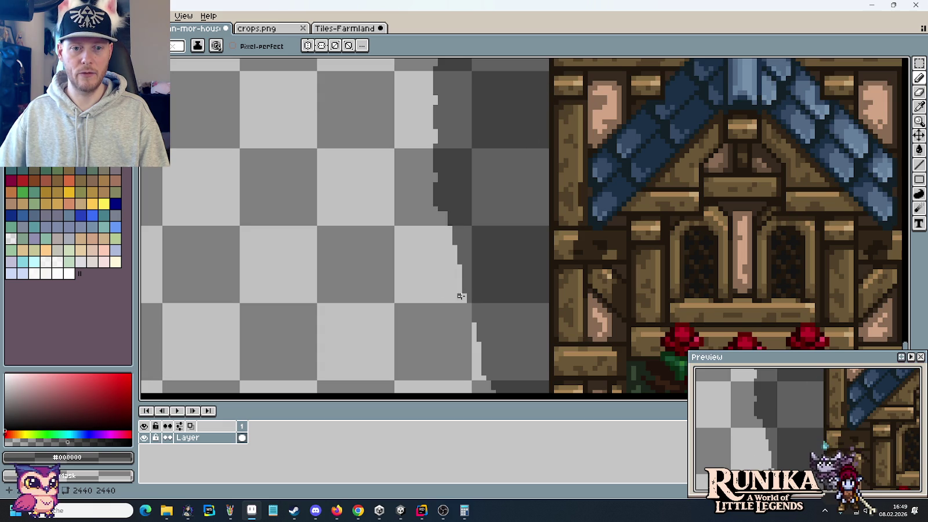
{"action": "left_click_drag", "start_coordinate": [523, 135], "coordinate": [517, 195]}
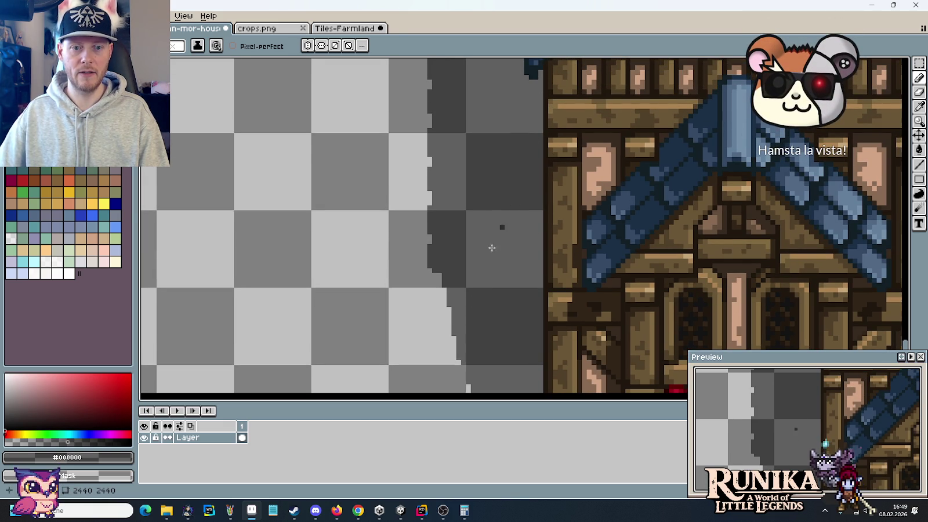
{"action": "scroll", "coordinate": [447, 297], "scroll_direction": "down", "scroll_amount": 1}
{"action": "scroll", "coordinate": [439, 249], "scroll_direction": "down", "scroll_amount": 1}
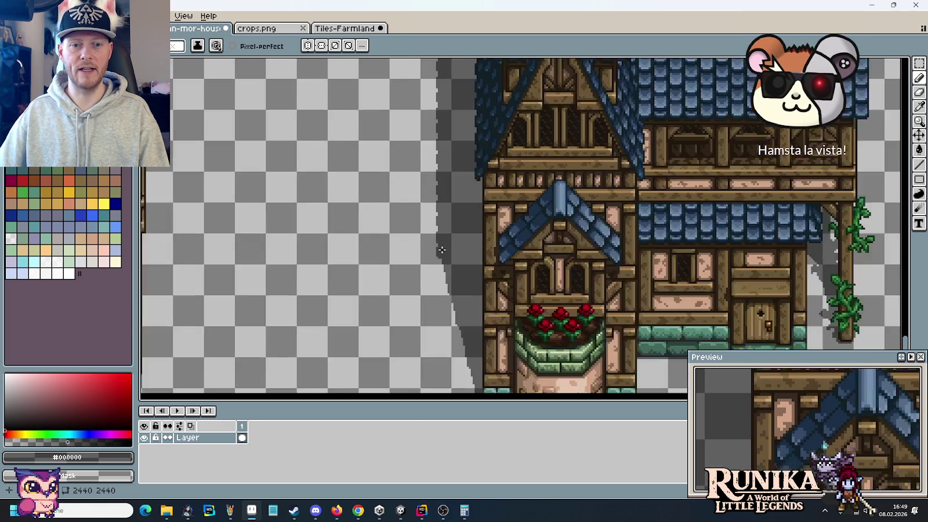
{"action": "scroll", "coordinate": [438, 249], "scroll_direction": "down", "scroll_amount": 2}
{"action": "scroll", "coordinate": [408, 272], "scroll_direction": "up", "scroll_amount": 2}
Save the houses sprite sheet with Ctrl+S and bring up the crops.png sheet
{"action": "left_click_drag", "start_coordinate": [407, 272], "coordinate": [388, 268]}
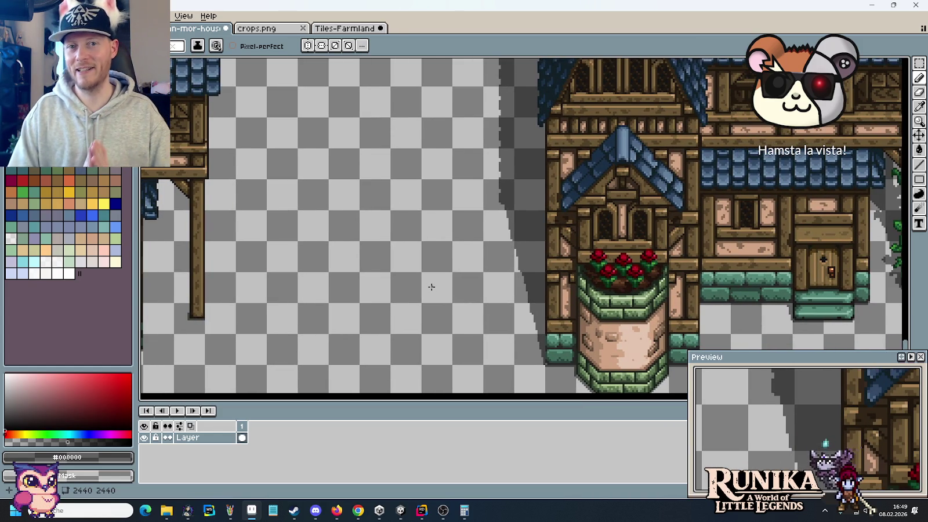
{"action": "key", "text": "m"}
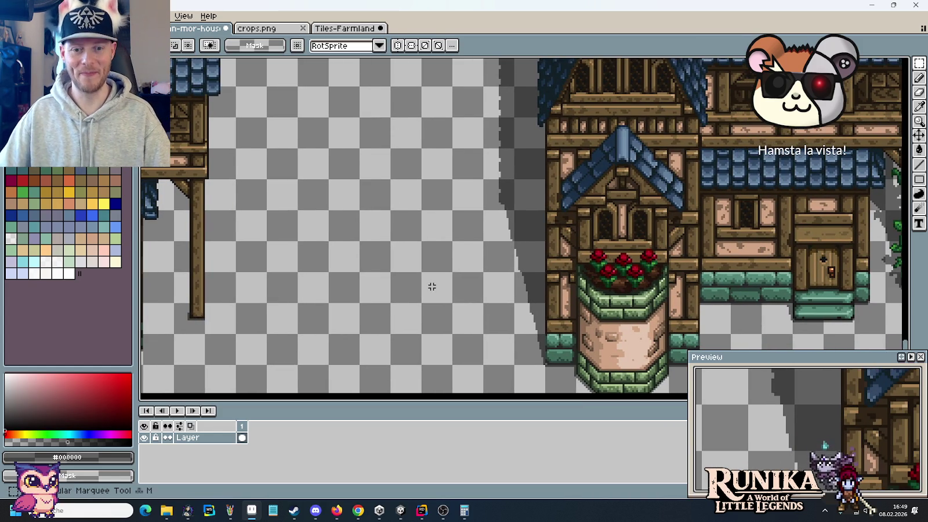
{"action": "scroll", "coordinate": [423, 289], "scroll_direction": "down", "scroll_amount": 2}
{"action": "key", "text": "ctrl+s"}
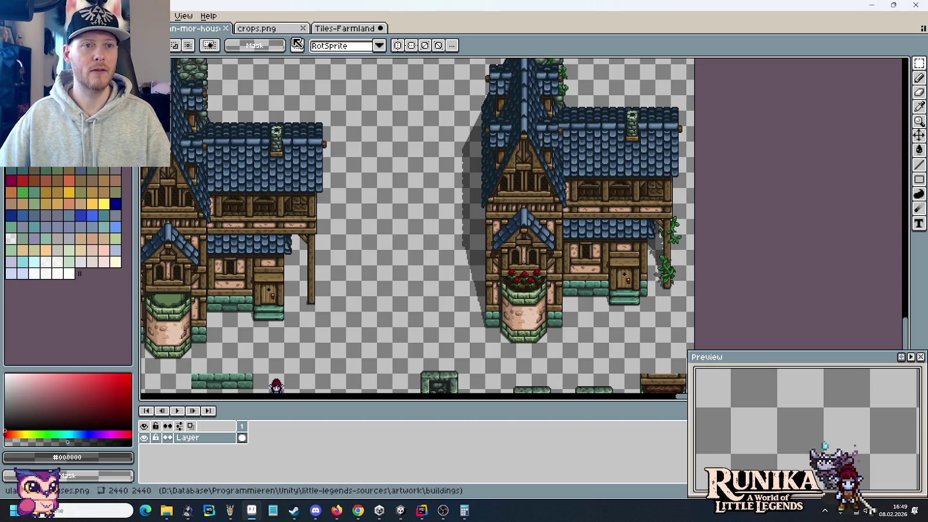
{"action": "left_click", "coordinate": [274, 30]}
Copy the shadowed house from its sheet and create a new 304×384 sprite
{"action": "left_click", "coordinate": [29, 16]}
{"action": "left_click", "coordinate": [87, 76]}
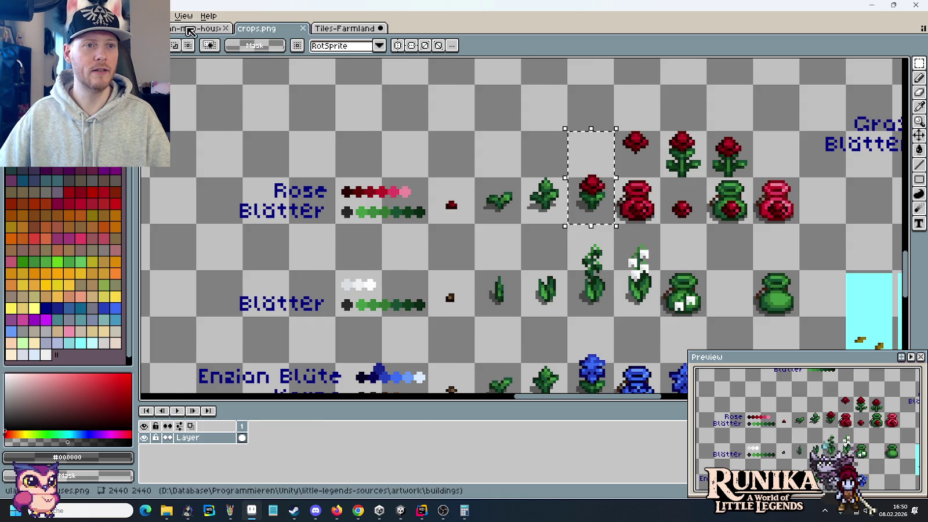
{"action": "left_click", "coordinate": [200, 27]}
{"action": "mouse_move", "coordinate": [683, 349]}
{"action": "left_mouse_down"}
{"action": "mouse_move", "coordinate": [428, 97]}
{"action": "mouse_move", "coordinate": [391, 92]}
{"action": "left_mouse_up"}
{"action": "key", "text": "ctrl+c"}
{"action": "key", "text": "ctrl+n"}
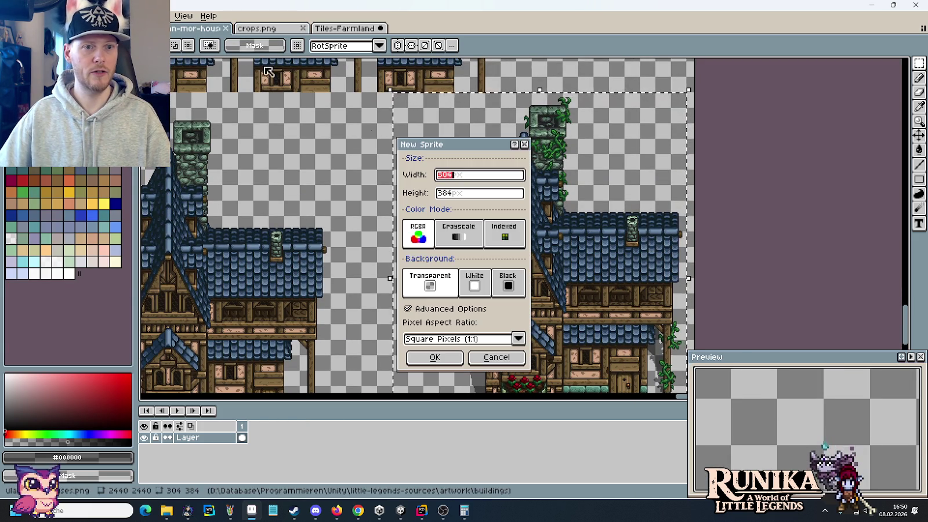
{"action": "left_click", "coordinate": [448, 355]}
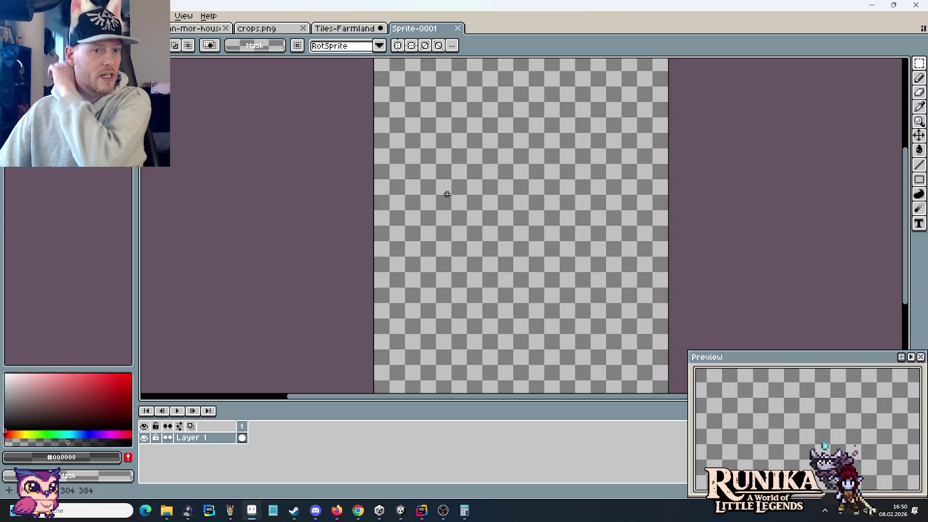
Pick the grass green #489848 from the Tiles-Farmland sheet with the eyedropper
{"action": "left_click", "coordinate": [355, 28]}
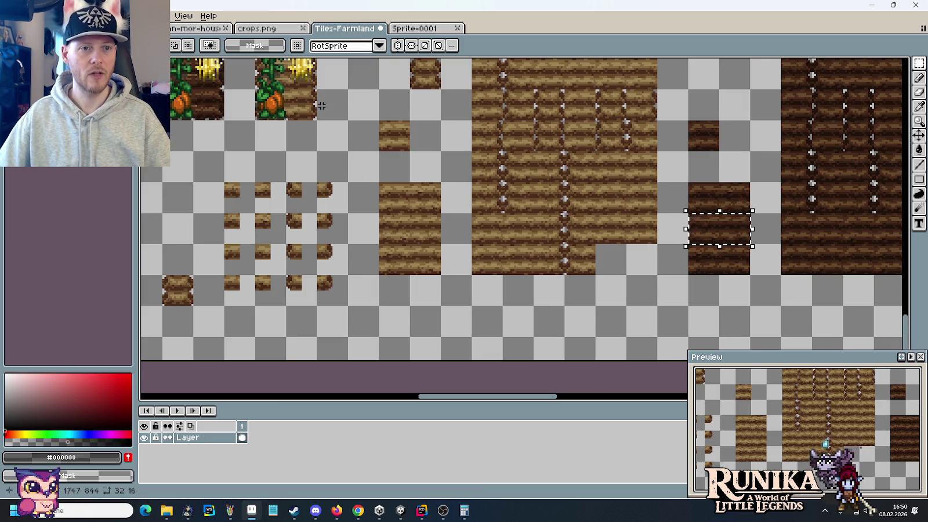
{"action": "scroll", "coordinate": [321, 105], "scroll_direction": "up", "scroll_amount": 5}
{"action": "scroll", "coordinate": [327, 147], "scroll_direction": "up", "scroll_amount": 3}
{"action": "scroll", "coordinate": [524, 257], "scroll_direction": "down", "scroll_amount": 1}
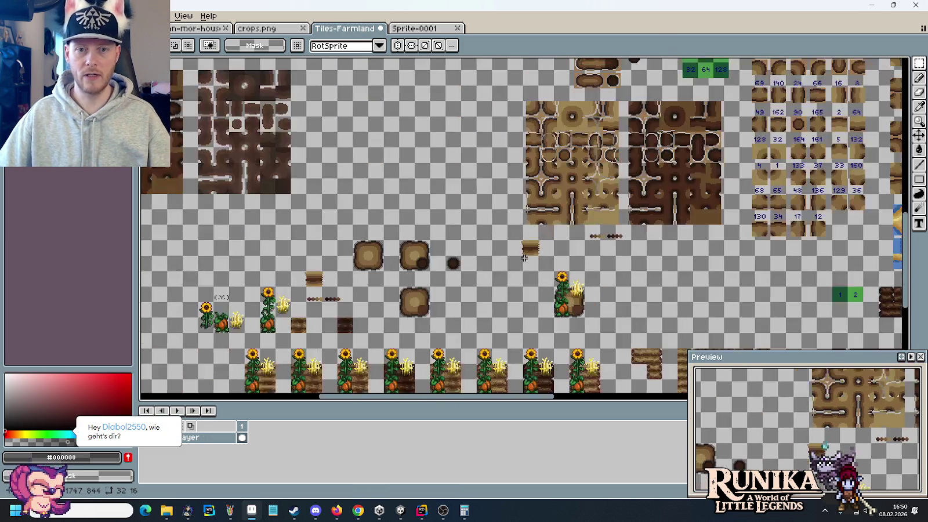
{"action": "scroll", "coordinate": [523, 258], "scroll_direction": "down", "scroll_amount": 1}
{"action": "scroll", "coordinate": [637, 214], "scroll_direction": "right", "scroll_amount": 1}
{"action": "scroll", "coordinate": [638, 215], "scroll_direction": "right", "scroll_amount": 2}
{"action": "scroll", "coordinate": [638, 214], "scroll_direction": "up", "scroll_amount": 2}
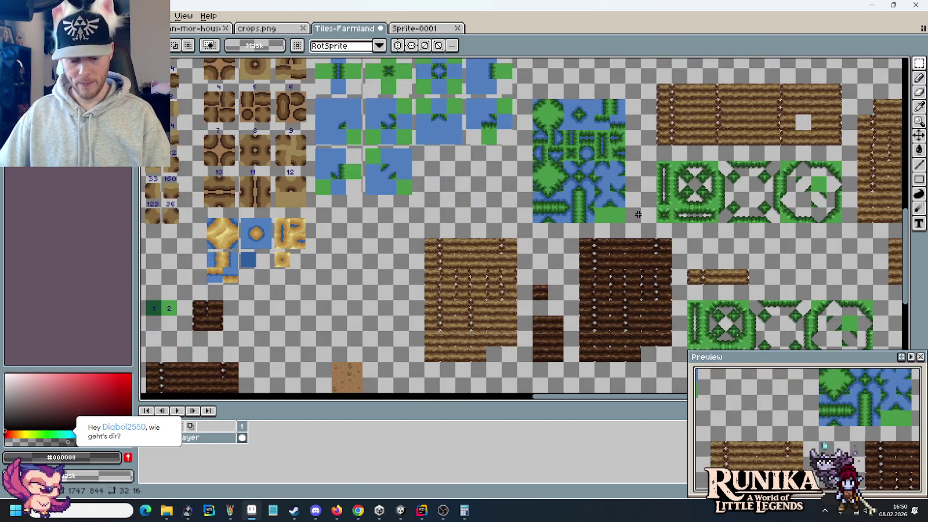
{"action": "key", "text": "i"}
{"action": "left_click", "coordinate": [681, 198]}
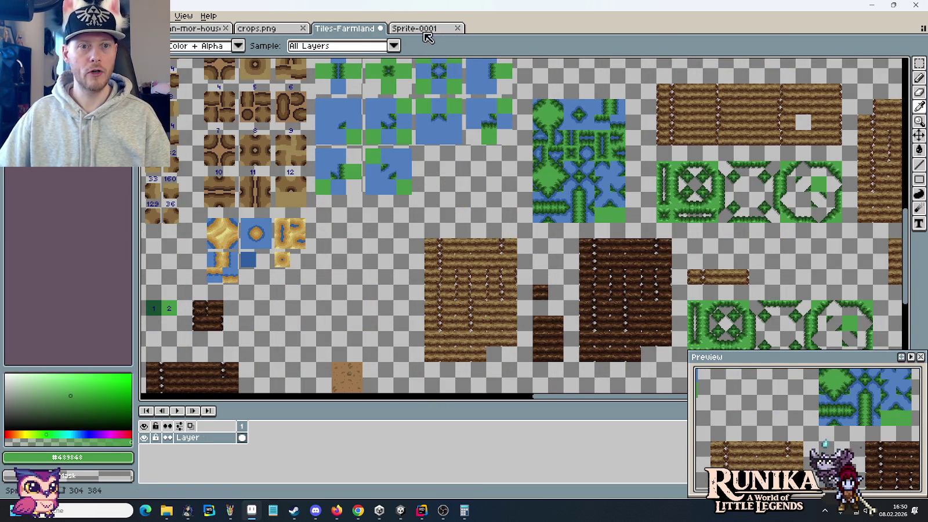
Bucket-fill Sprite-0001 with the green, paste the house and move it up-left
{"action": "left_click", "coordinate": [414, 27]}
{"action": "key", "text": "g"}
{"action": "left_click", "coordinate": [421, 140]}
{"action": "key", "text": "ctrl+v"}
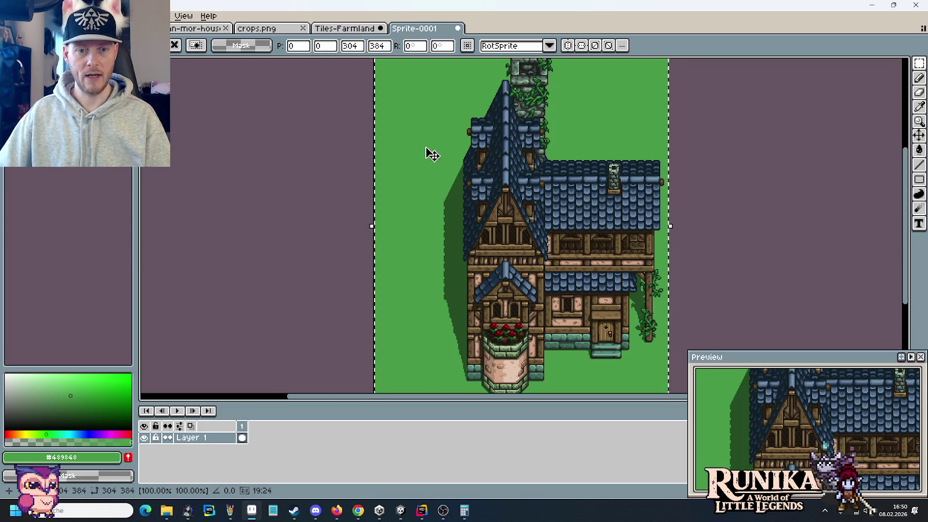
{"action": "left_click_drag", "start_coordinate": [527, 263], "coordinate": [467, 268]}
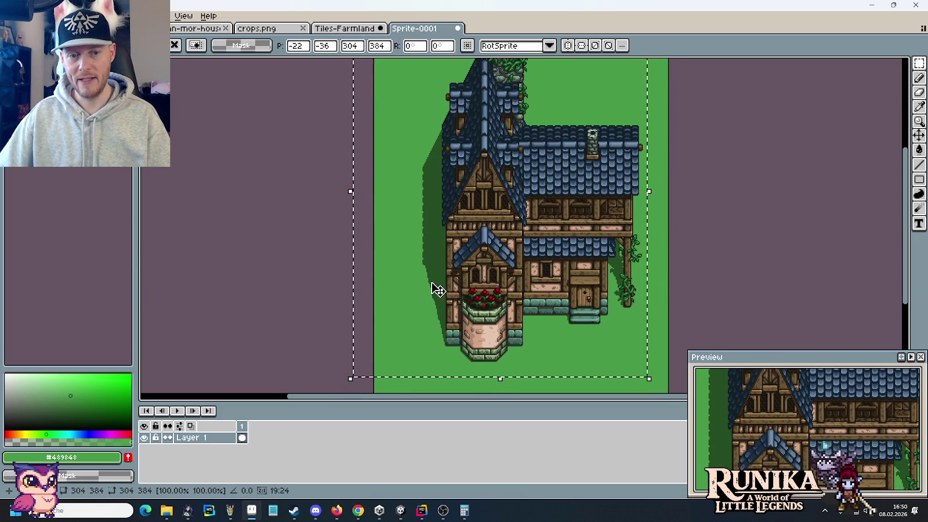
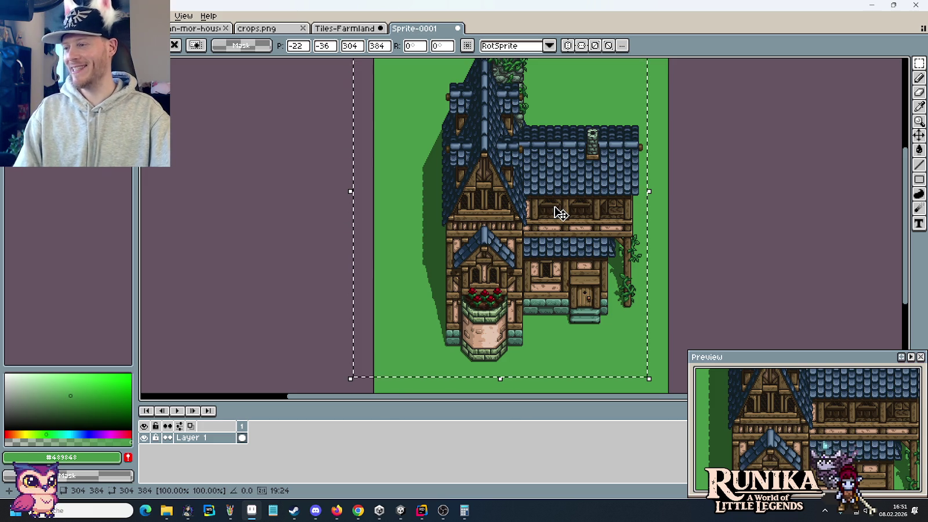
Shift the floating house one step right and one down, then return to the house sheet
{"action": "key", "text": "Right"}
{"action": "key", "text": "Right"}
{"action": "key", "text": "Right"}
{"action": "key", "text": "Down"}
{"action": "key", "text": "Down"}
{"action": "key", "text": "Down"}
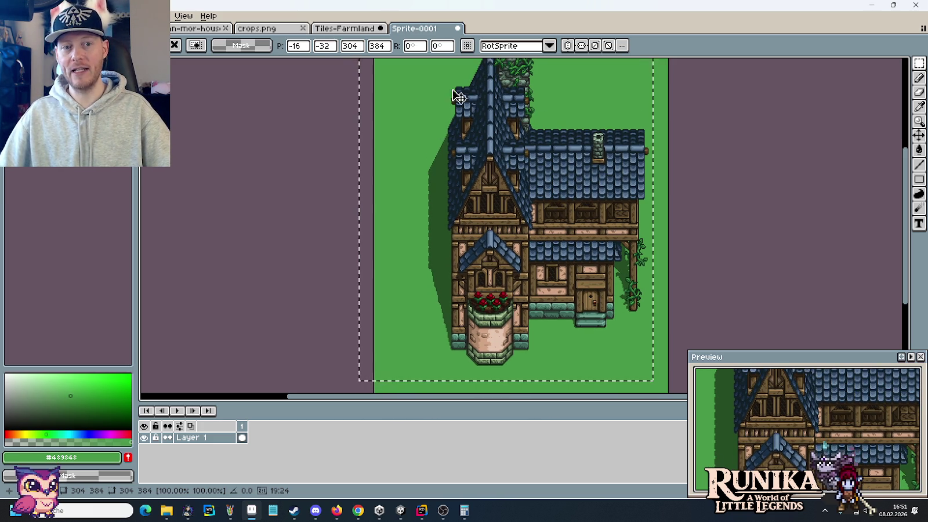
{"action": "left_click", "coordinate": [347, 28]}
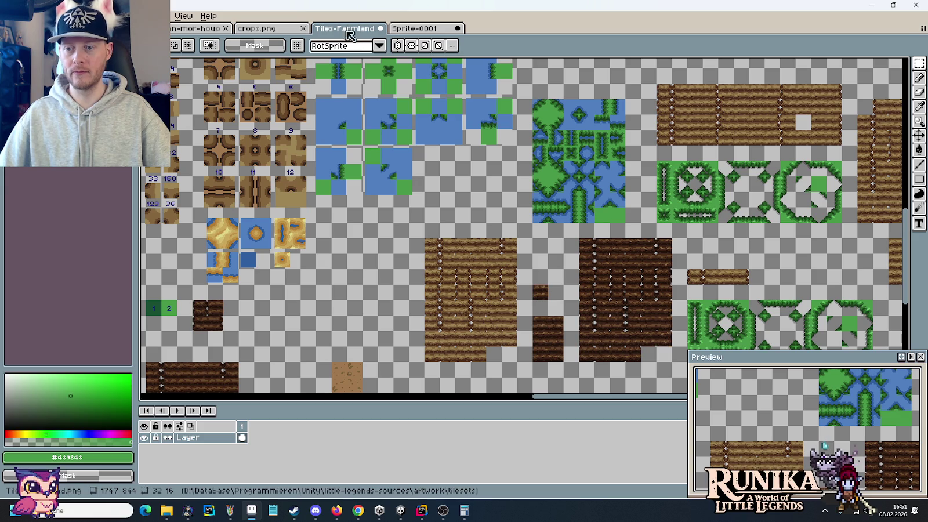
{"action": "left_click", "coordinate": [194, 27]}
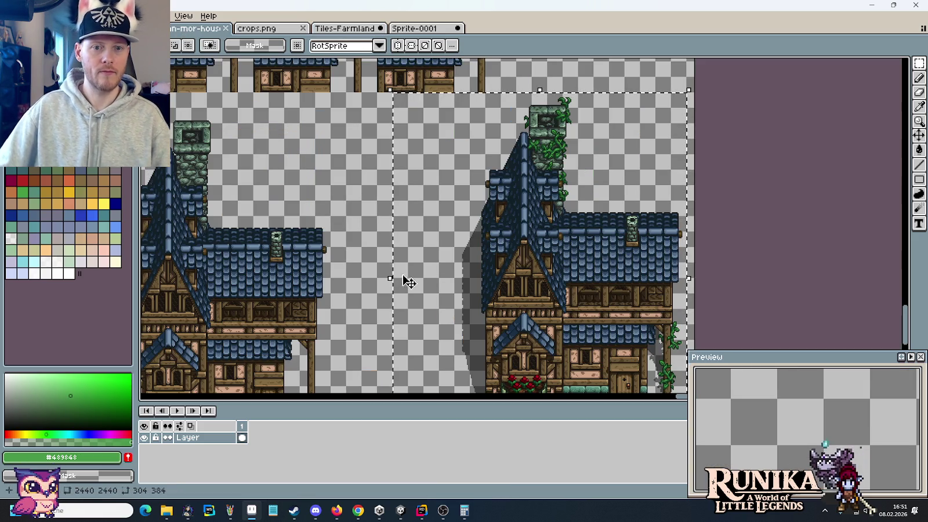
Zoom and pan onto the gray cast shadow left of the tall house's gable
{"action": "scroll", "coordinate": [458, 261], "scroll_direction": "up", "scroll_amount": 2}
{"action": "scroll", "coordinate": [458, 262], "scroll_direction": "up", "scroll_amount": 1}
{"action": "left_click_drag", "start_coordinate": [461, 269], "coordinate": [468, 174]}
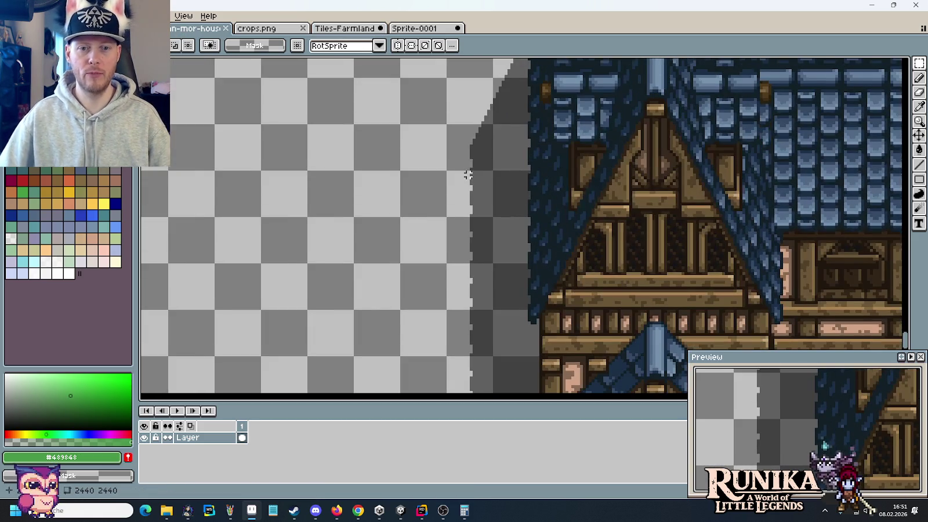
{"action": "scroll", "coordinate": [468, 174], "scroll_direction": "down", "scroll_amount": 2}
{"action": "scroll", "coordinate": [511, 146], "scroll_direction": "up", "scroll_amount": 1}
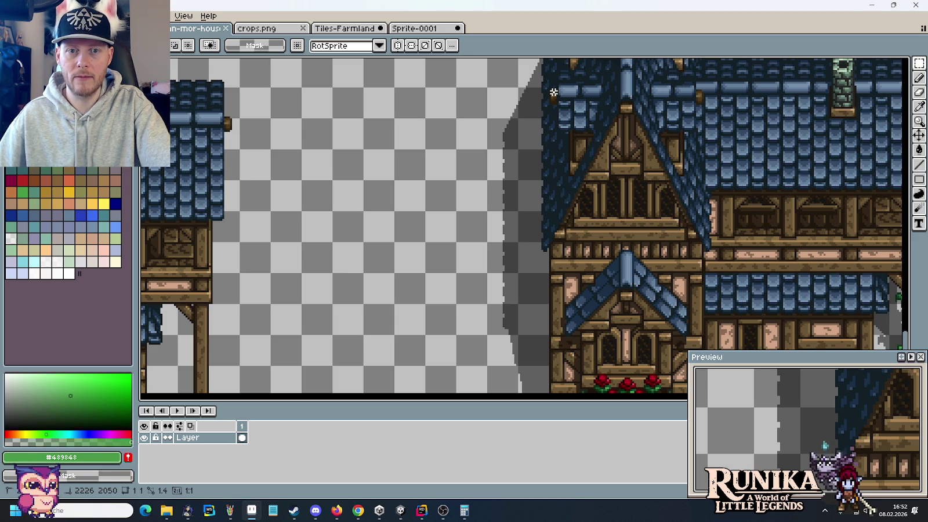
{"action": "left_click_drag", "start_coordinate": [553, 94], "coordinate": [551, 198]}
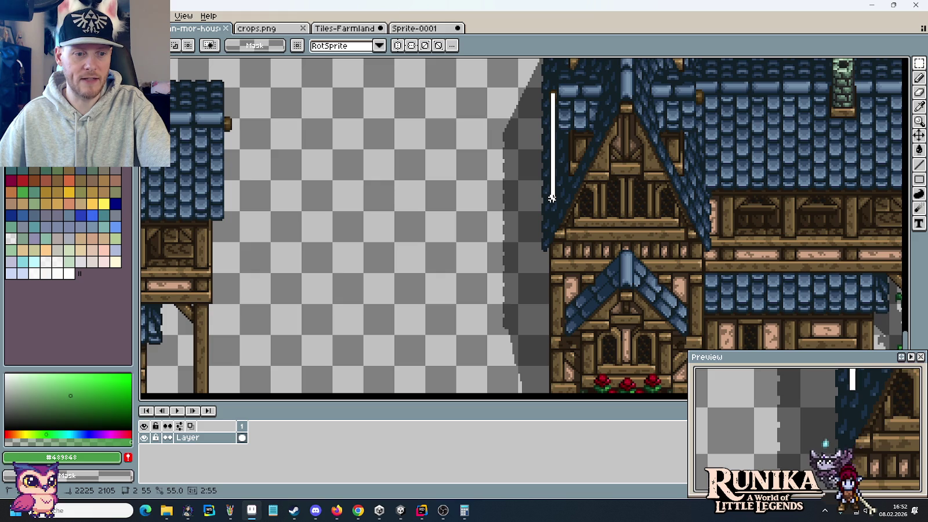
{"action": "left_click_drag", "start_coordinate": [552, 198], "coordinate": [551, 194]}
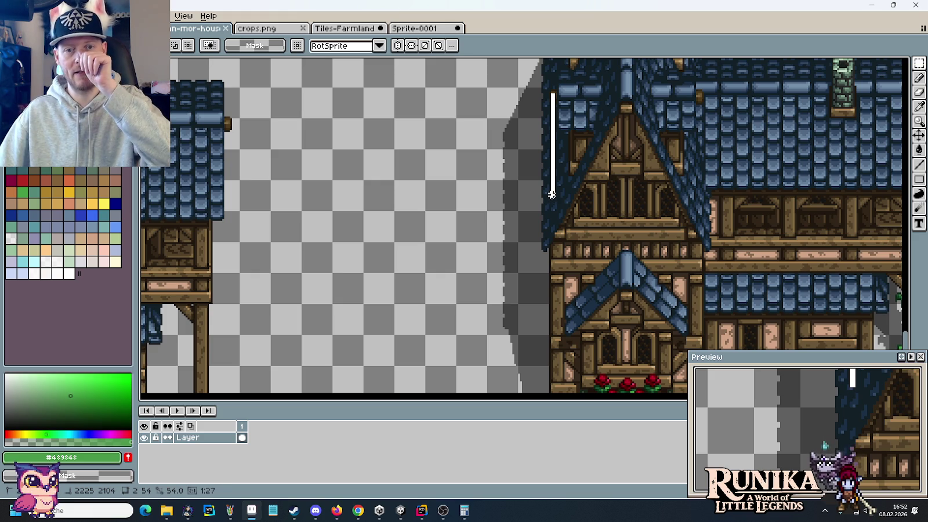
{"action": "left_click_drag", "start_coordinate": [551, 194], "coordinate": [553, 200]}
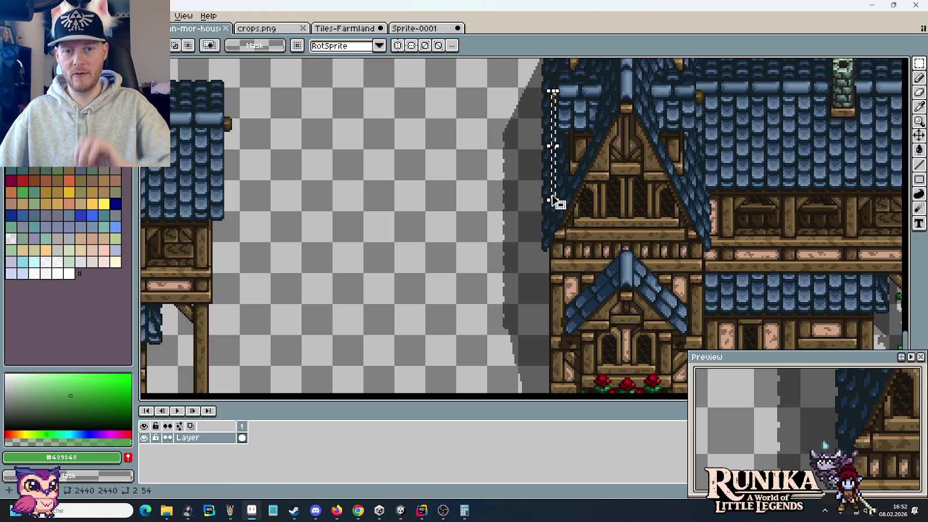
{"action": "left_click", "coordinate": [574, 98]}
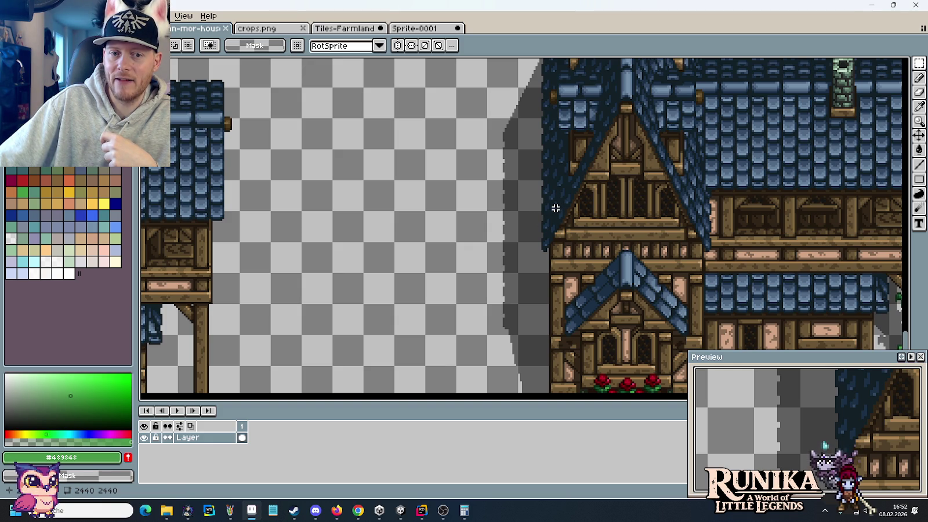
{"action": "mouse_move", "coordinate": [555, 208]}
{"action": "left_mouse_down"}
{"action": "mouse_move", "coordinate": [555, 95]}
{"action": "mouse_move", "coordinate": [552, 207]}
{"action": "left_mouse_up"}
{"action": "key", "text": "Escape"}
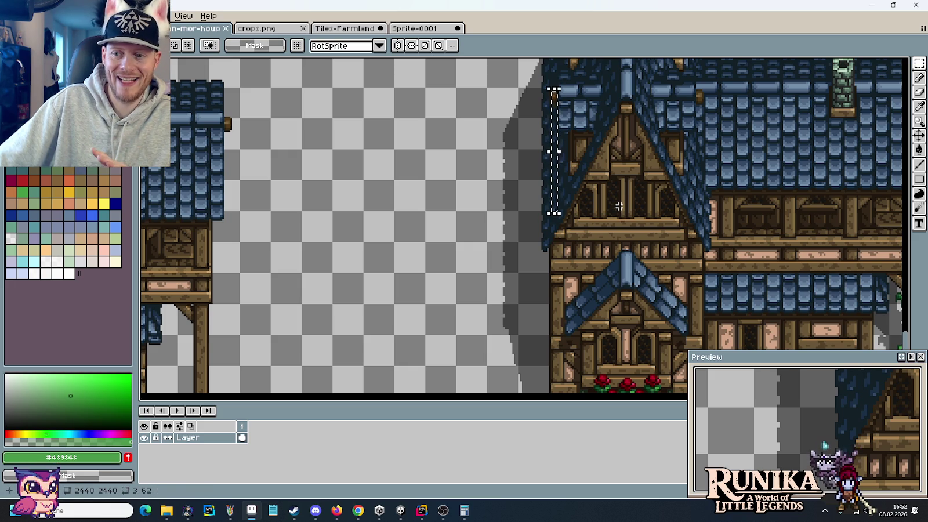
{"action": "key", "text": "Escape"}
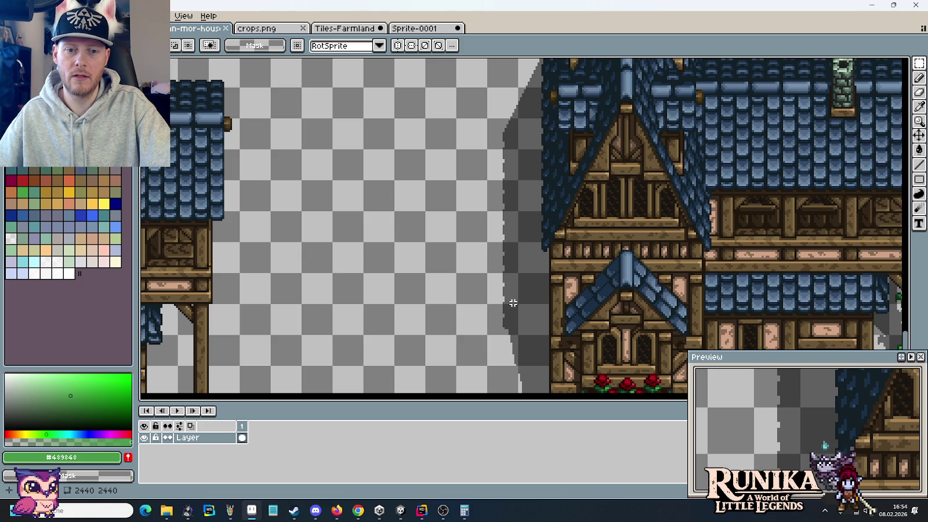
{"action": "mouse_move", "coordinate": [513, 302]}
{"action": "left_mouse_down"}
{"action": "mouse_move", "coordinate": [491, 245]}
{"action": "mouse_move", "coordinate": [495, 227]}
{"action": "left_mouse_up"}
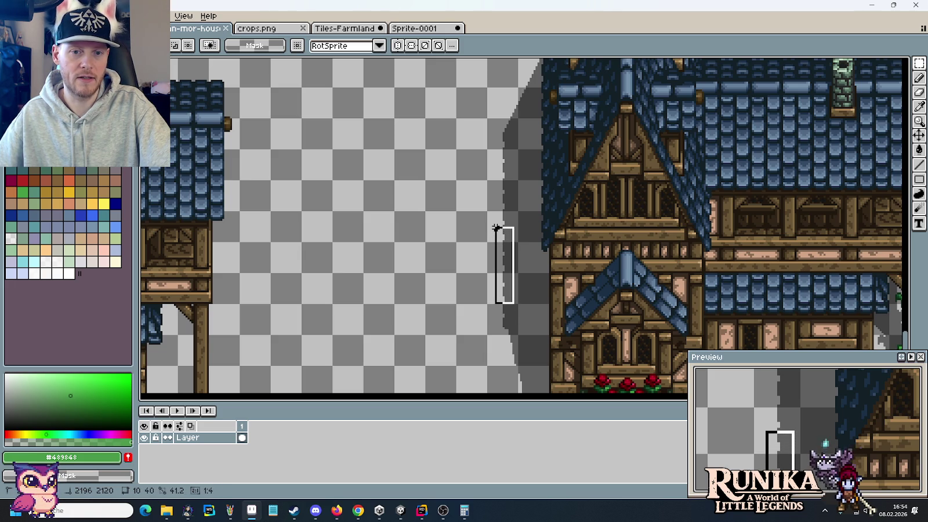
{"action": "left_click", "coordinate": [491, 233]}
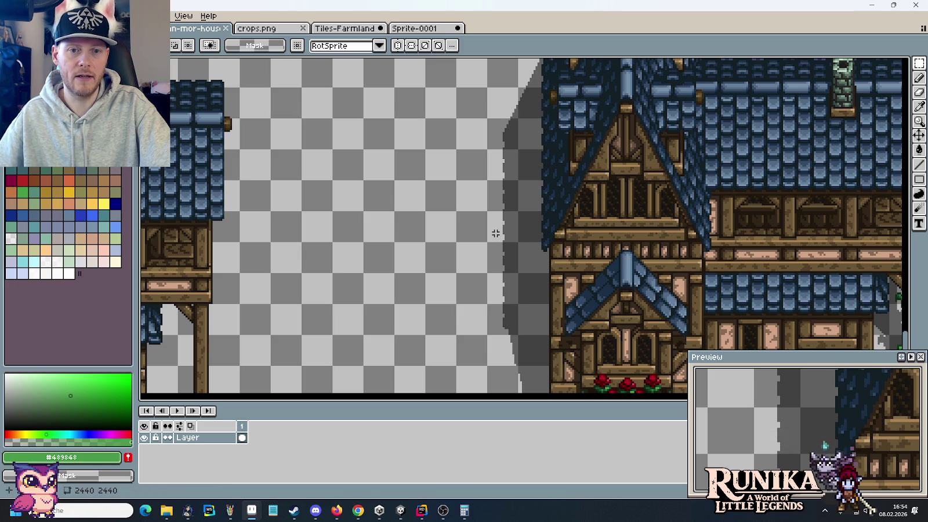
{"action": "mouse_move", "coordinate": [496, 233]}
{"action": "left_mouse_down"}
{"action": "mouse_move", "coordinate": [484, 353]}
{"action": "mouse_move", "coordinate": [483, 263]}
{"action": "left_mouse_up"}
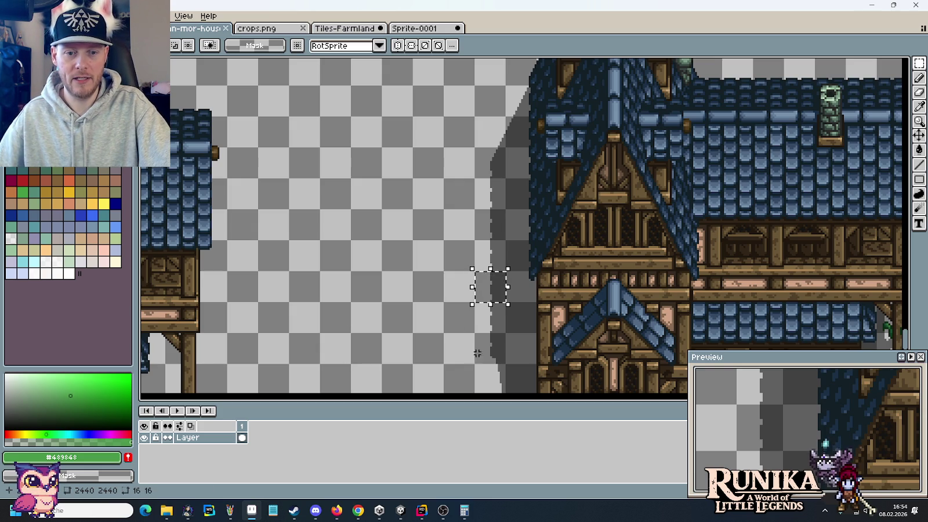
{"action": "left_click_drag", "start_coordinate": [451, 181], "coordinate": [453, 296]}
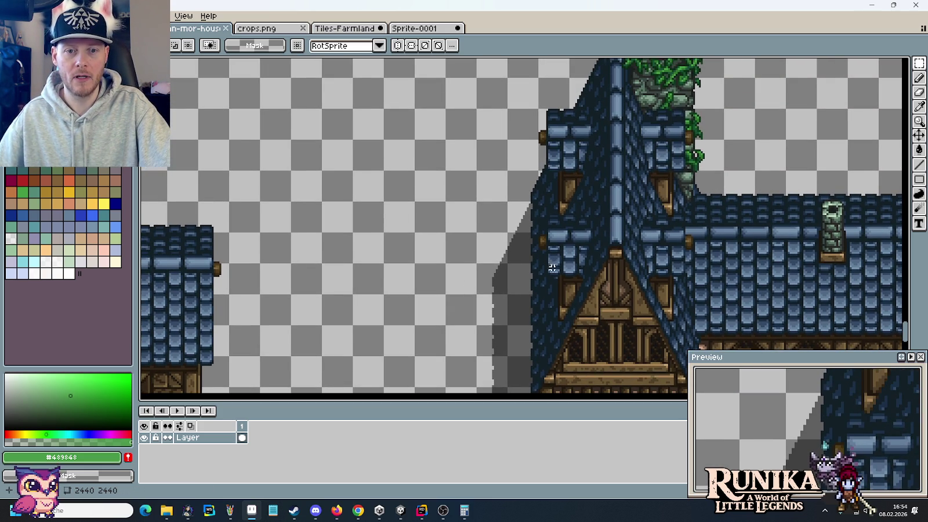
{"action": "left_click_drag", "start_coordinate": [540, 264], "coordinate": [548, 157]}
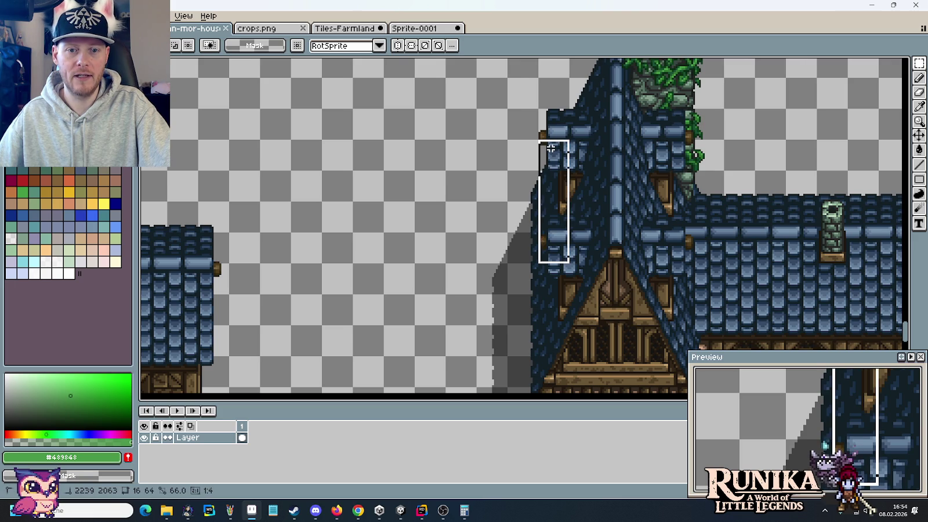
{"action": "left_click_drag", "start_coordinate": [540, 232], "coordinate": [557, 162]}
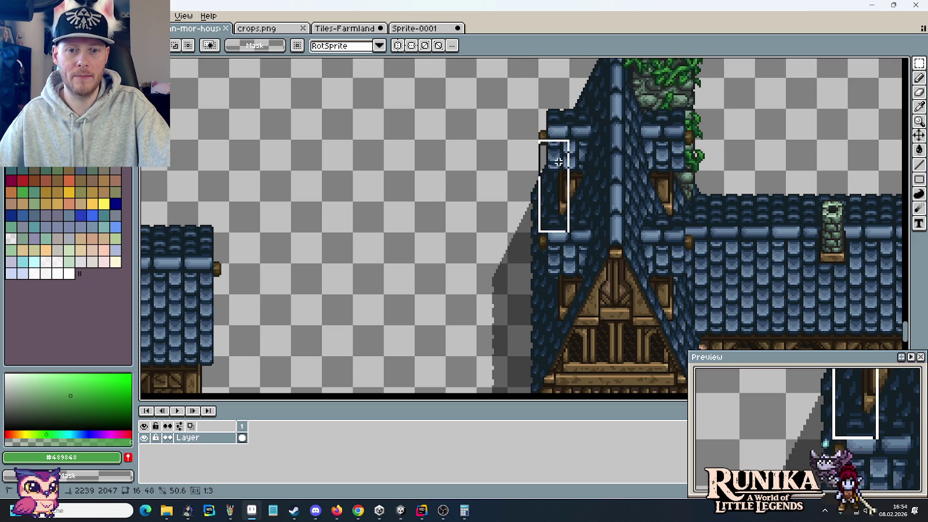
{"action": "scroll", "coordinate": [539, 202], "scroll_direction": "down", "scroll_amount": 4}
{"action": "left_click_drag", "start_coordinate": [502, 264], "coordinate": [513, 182]}
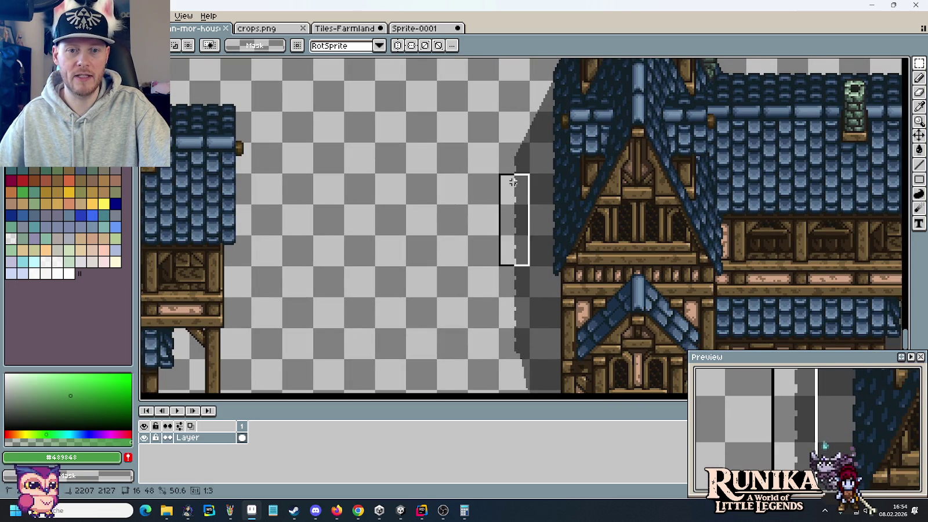
{"action": "left_click", "coordinate": [492, 123]}
{"action": "scroll", "coordinate": [496, 244], "scroll_direction": "up", "scroll_amount": 4}
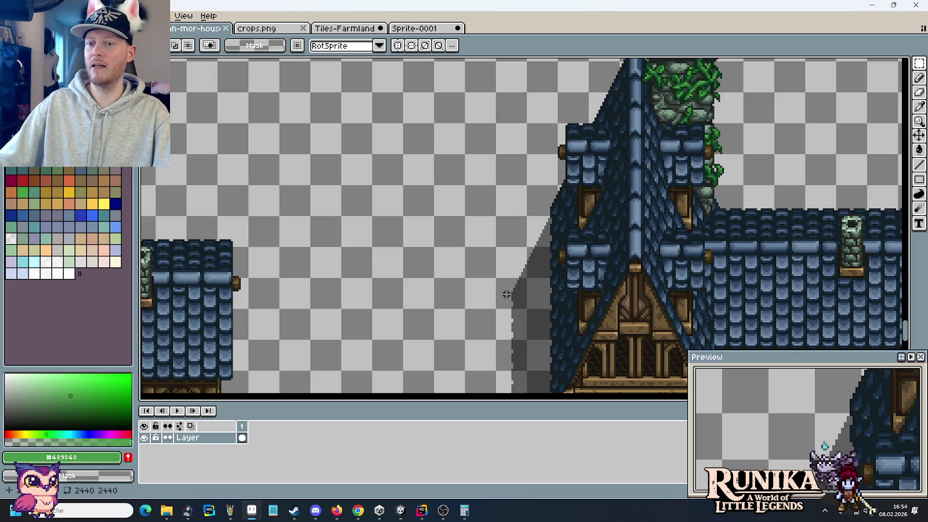
{"action": "left_click_drag", "start_coordinate": [491, 290], "coordinate": [500, 152]}
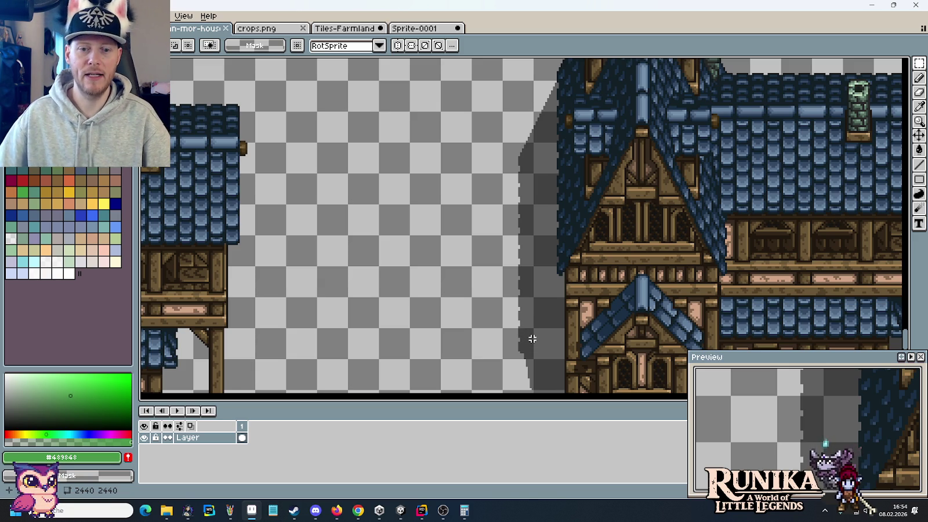
{"action": "left_click_drag", "start_coordinate": [532, 351], "coordinate": [511, 341]}
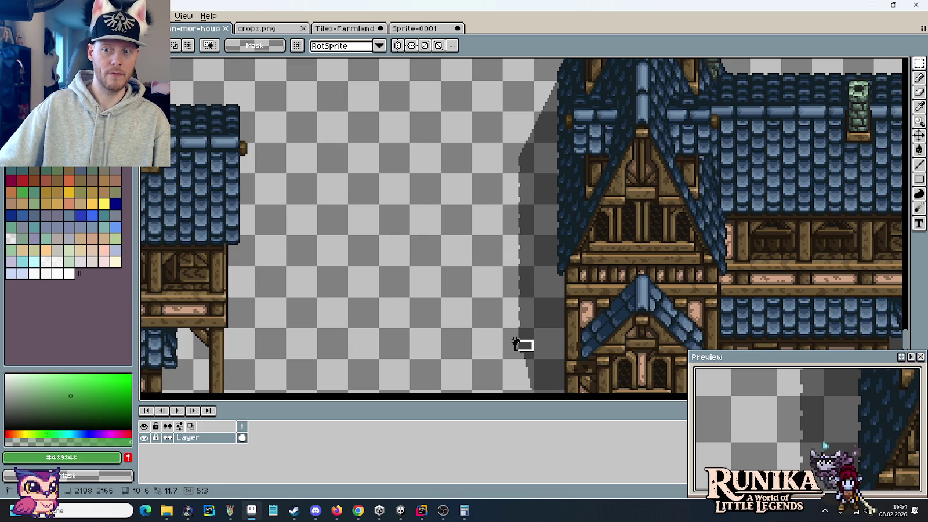
{"action": "left_click_drag", "start_coordinate": [516, 341], "coordinate": [516, 342]}
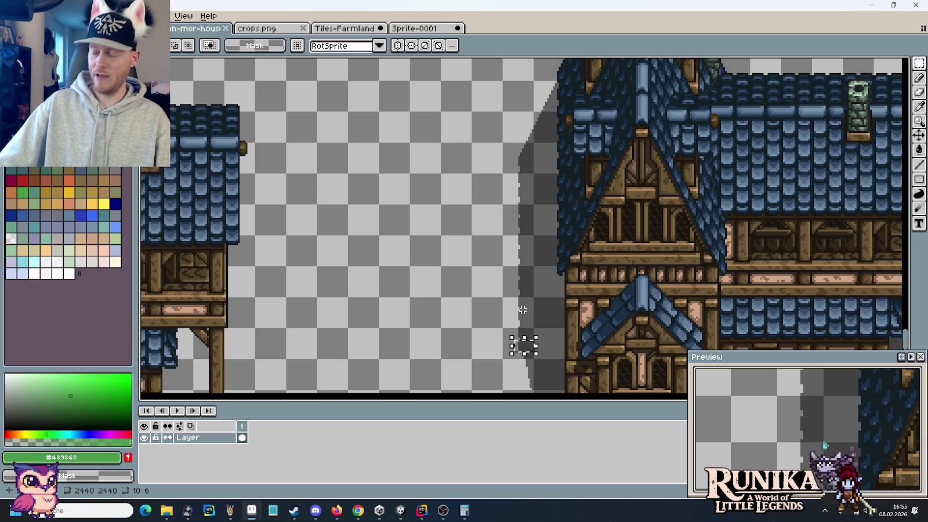
{"action": "key", "text": "ctrl+d"}
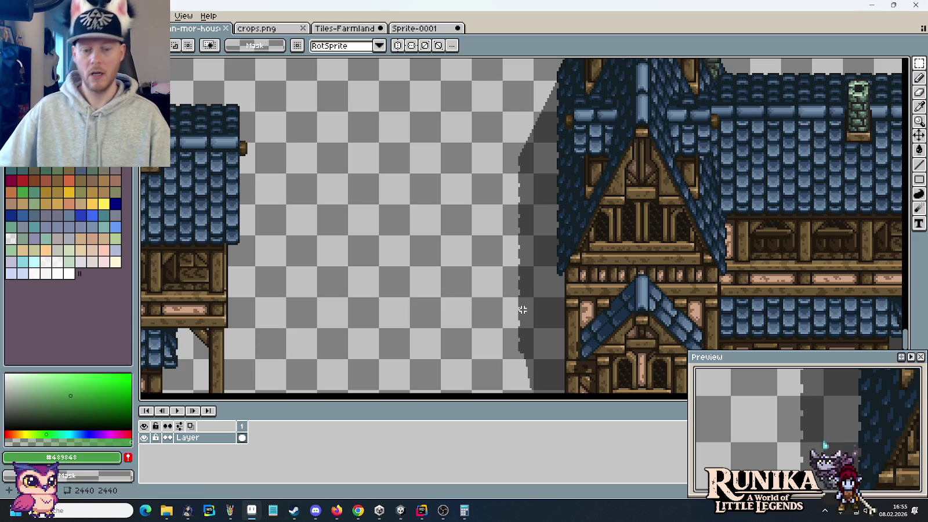
Mark a 16×32 section of roof and drop the pasted roof piece in place
{"action": "scroll", "coordinate": [493, 151], "scroll_direction": "left", "scroll_amount": 1}
{"action": "scroll", "coordinate": [406, 162], "scroll_direction": "left", "scroll_amount": 2}
{"action": "mouse_move", "coordinate": [338, 167]}
{"action": "left_mouse_down"}
{"action": "mouse_move", "coordinate": [347, 146]}
{"action": "mouse_move", "coordinate": [591, 294]}
{"action": "left_mouse_up"}
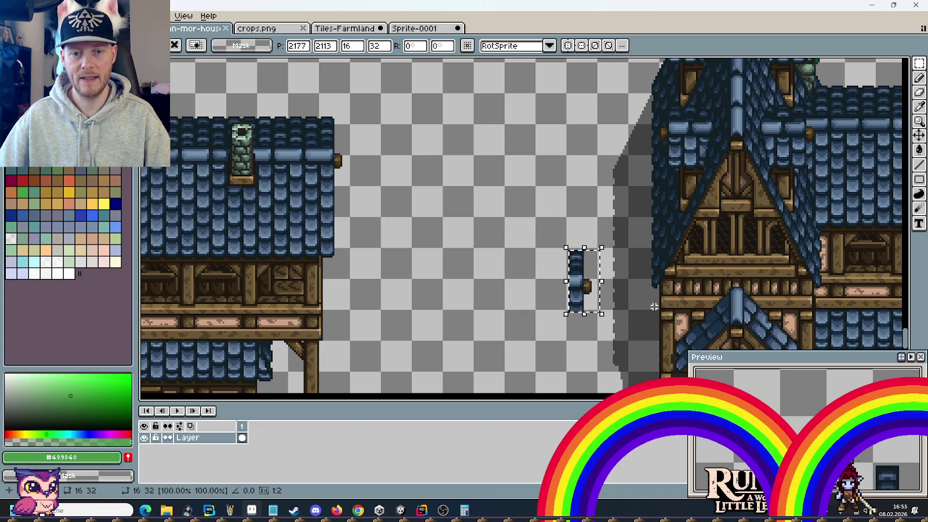
{"action": "key", "text": "Return"}
Sample the dark grey, pencil the small post's shadow outline, and fill it dark grey
{"action": "scroll", "coordinate": [603, 295], "scroll_direction": "up", "scroll_amount": 2}
{"action": "scroll", "coordinate": [568, 240], "scroll_direction": "up", "scroll_amount": 2}
{"action": "key", "text": "i"}
{"action": "left_click", "coordinate": [611, 201]}
{"action": "key", "text": "b"}
{"action": "left_click", "coordinate": [572, 159]}
{"action": "left_click", "coordinate": [553, 178]}
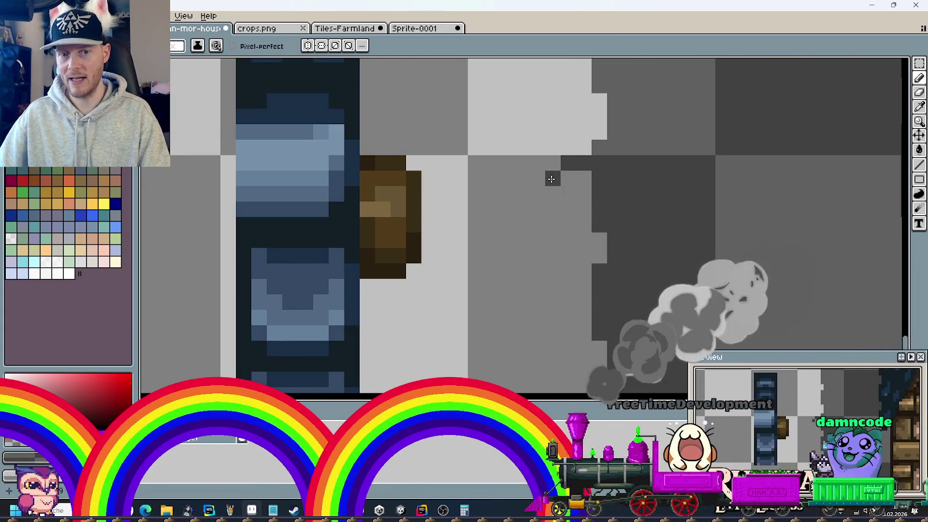
{"action": "left_click", "coordinate": [553, 194]}
{"action": "left_click_drag", "start_coordinate": [553, 197], "coordinate": [578, 267]}
{"action": "key", "text": "g"}
{"action": "left_click", "coordinate": [580, 239]}
Select and cut away the leftover tile beside the small post
{"action": "scroll", "coordinate": [577, 238], "scroll_direction": "up", "scroll_amount": 1}
{"action": "scroll", "coordinate": [577, 238], "scroll_direction": "down", "scroll_amount": 3}
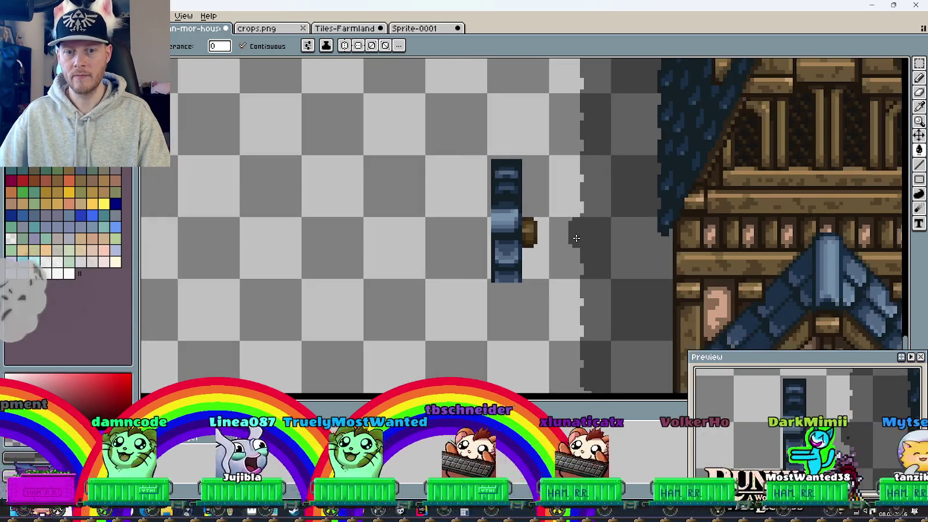
{"action": "scroll", "coordinate": [638, 152], "scroll_direction": "down", "scroll_amount": 1}
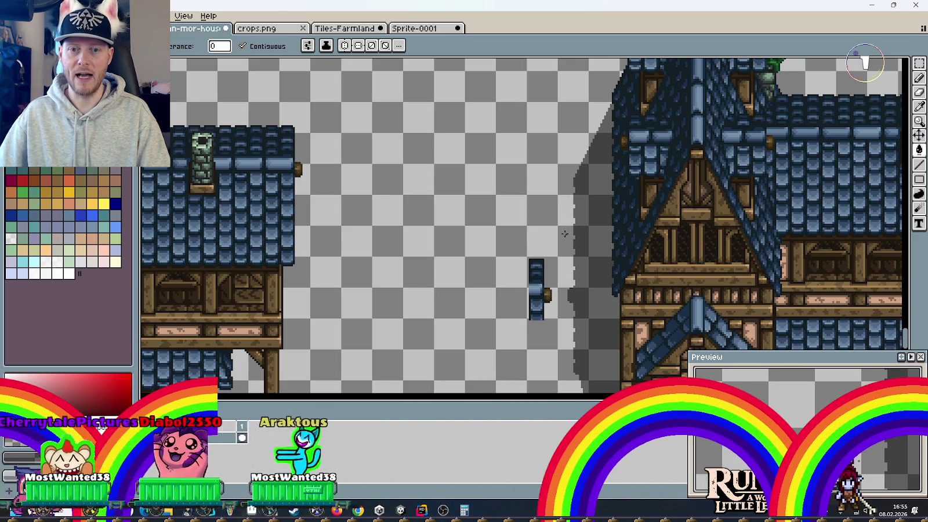
{"action": "scroll", "coordinate": [565, 217], "scroll_direction": "down", "scroll_amount": 1}
{"action": "scroll", "coordinate": [571, 219], "scroll_direction": "down", "scroll_amount": 1}
{"action": "scroll", "coordinate": [580, 220], "scroll_direction": "down", "scroll_amount": 1}
{"action": "scroll", "coordinate": [581, 221], "scroll_direction": "up", "scroll_amount": 2}
{"action": "scroll", "coordinate": [585, 197], "scroll_direction": "up", "scroll_amount": 1}
{"action": "scroll", "coordinate": [593, 171], "scroll_direction": "up", "scroll_amount": 1}
{"action": "key", "text": "m"}
{"action": "scroll", "coordinate": [456, 284], "scroll_direction": "down", "scroll_amount": 2}
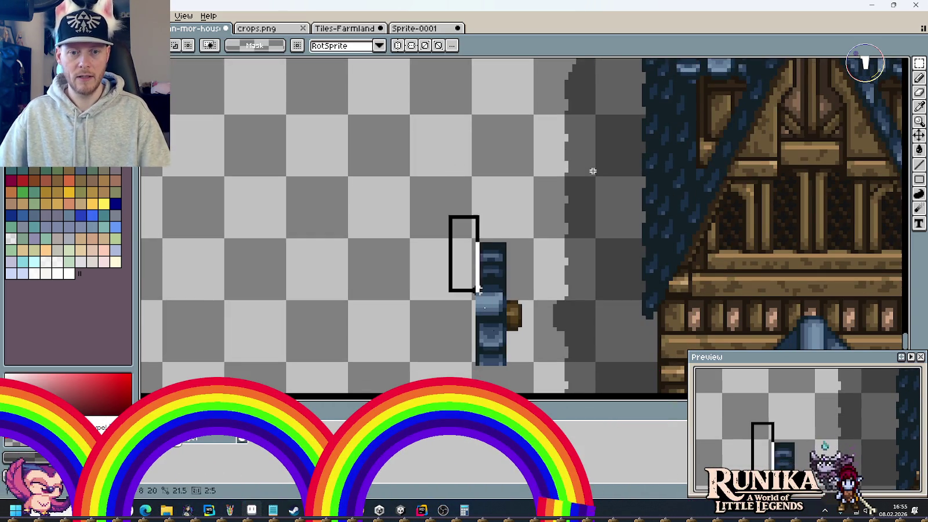
{"action": "left_click_drag", "start_coordinate": [450, 215], "coordinate": [522, 378]}
{"action": "key", "text": "ctrl+x"}
Select a thin sliver along the roof's left edge
{"action": "scroll", "coordinate": [514, 217], "scroll_direction": "down", "scroll_amount": 1}
{"action": "scroll", "coordinate": [515, 218], "scroll_direction": "down", "scroll_amount": 2}
{"action": "scroll", "coordinate": [585, 122], "scroll_direction": "up", "scroll_amount": 2}
{"action": "mouse_move", "coordinate": [570, 120]}
{"action": "left_mouse_down"}
{"action": "mouse_move", "coordinate": [604, 309]}
{"action": "mouse_move", "coordinate": [503, 327]}
{"action": "mouse_move", "coordinate": [466, 284]}
{"action": "mouse_move", "coordinate": [460, 138]}
{"action": "mouse_move", "coordinate": [464, 339]}
{"action": "left_mouse_up"}
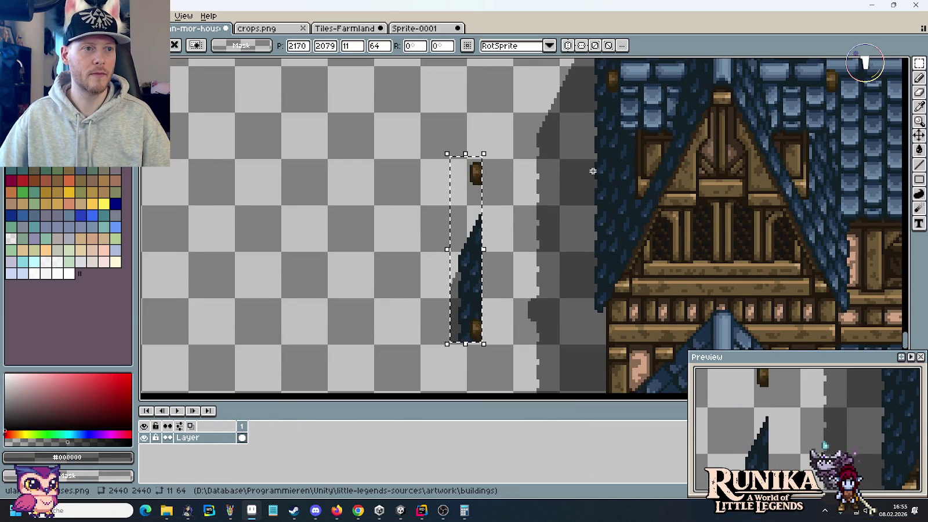
Flip the roof sliver horizontally, move it to the right, and commit it
{"action": "left_click", "coordinate": [32, 16]}
{"action": "left_click", "coordinate": [87, 169]}
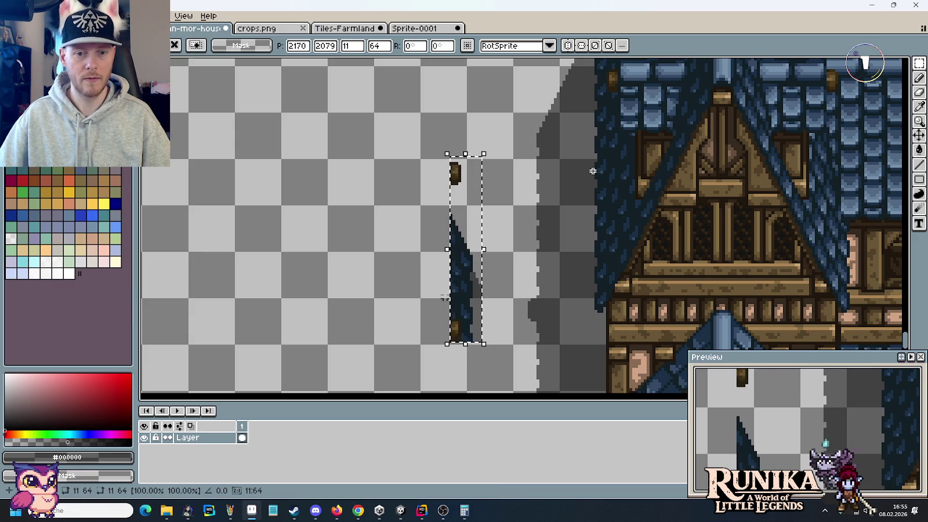
{"action": "scroll", "coordinate": [480, 306], "scroll_direction": "up", "scroll_amount": 2}
{"action": "mouse_move", "coordinate": [480, 306]}
{"action": "left_mouse_down"}
{"action": "mouse_move", "coordinate": [488, 277]}
{"action": "mouse_move", "coordinate": [522, 281]}
{"action": "left_mouse_up"}
{"action": "scroll", "coordinate": [591, 321], "scroll_direction": "up", "scroll_amount": 1}
{"action": "scroll", "coordinate": [590, 320], "scroll_direction": "up", "scroll_amount": 1}
{"action": "left_click", "coordinate": [532, 248]}
Outline the extended shadow edge in dark grey and fill its interior
{"action": "scroll", "coordinate": [532, 249], "scroll_direction": "down", "scroll_amount": 1}
{"action": "scroll", "coordinate": [532, 229], "scroll_direction": "down", "scroll_amount": 2}
{"action": "scroll", "coordinate": [504, 186], "scroll_direction": "up", "scroll_amount": 3}
{"action": "scroll", "coordinate": [505, 128], "scroll_direction": "up", "scroll_amount": 2}
{"action": "scroll", "coordinate": [530, 162], "scroll_direction": "up", "scroll_amount": 2}
{"action": "scroll", "coordinate": [592, 171], "scroll_direction": "up", "scroll_amount": 1}
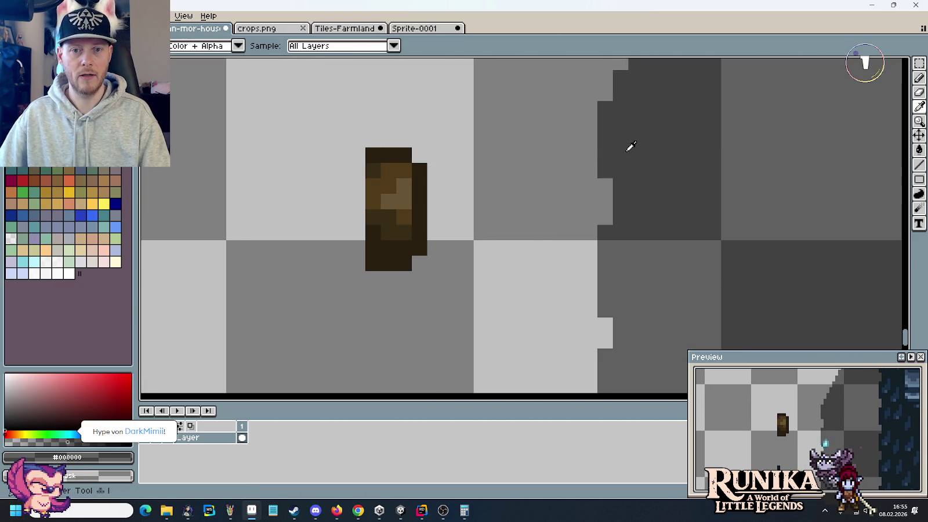
{"action": "key", "text": "b"}
{"action": "mouse_move", "coordinate": [585, 150]}
{"action": "left_mouse_down"}
{"action": "mouse_move", "coordinate": [562, 258]}
{"action": "mouse_move", "coordinate": [587, 262]}
{"action": "left_mouse_up"}
{"action": "key", "text": "g"}
{"action": "left_click", "coordinate": [577, 219]}
Try filling the light gap beside the diagonal shadow, undoing the accidental whole-canvas fill
{"action": "scroll", "coordinate": [578, 218], "scroll_direction": "down", "scroll_amount": 1}
{"action": "scroll", "coordinate": [577, 218], "scroll_direction": "down", "scroll_amount": 2}
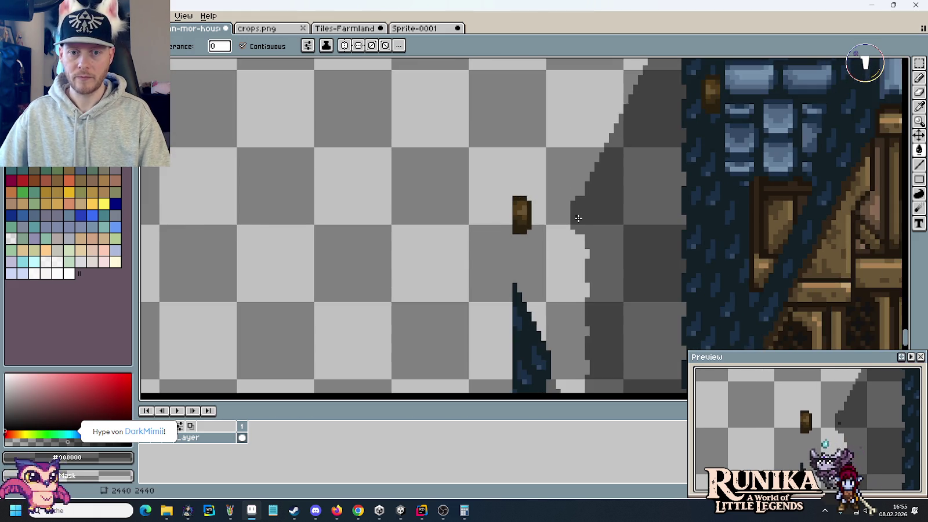
{"action": "scroll", "coordinate": [578, 218], "scroll_direction": "down", "scroll_amount": 2}
{"action": "scroll", "coordinate": [586, 222], "scroll_direction": "down", "scroll_amount": 1}
{"action": "left_click_drag", "start_coordinate": [640, 114], "coordinate": [635, 162]}
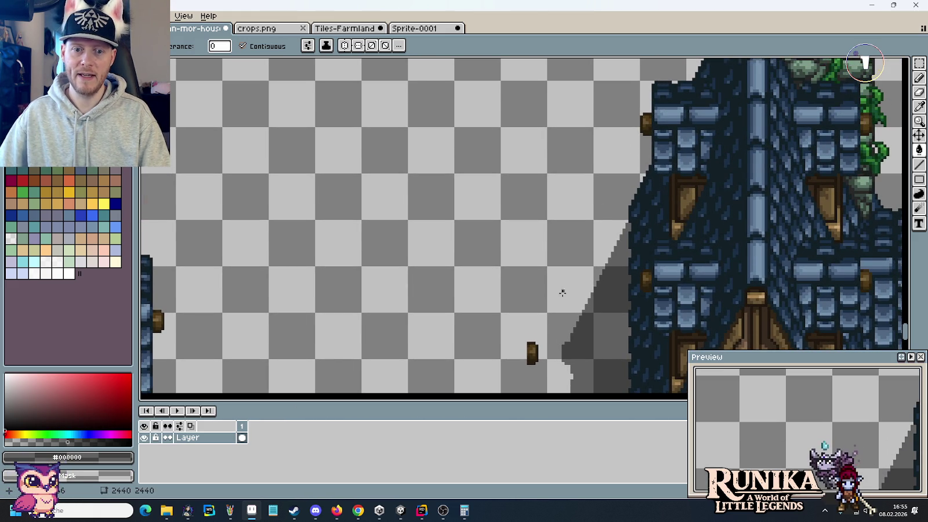
{"action": "scroll", "coordinate": [573, 323], "scroll_direction": "up", "scroll_amount": 3}
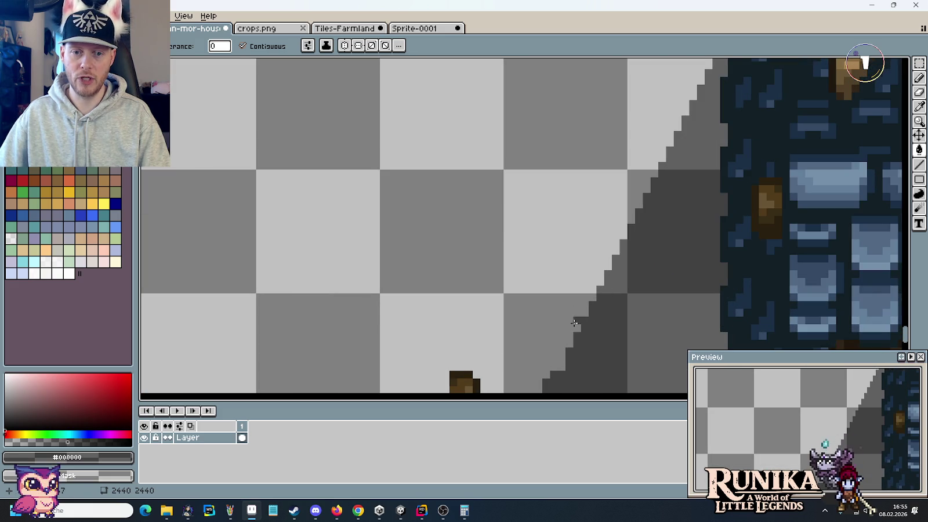
{"action": "left_click", "coordinate": [575, 325]}
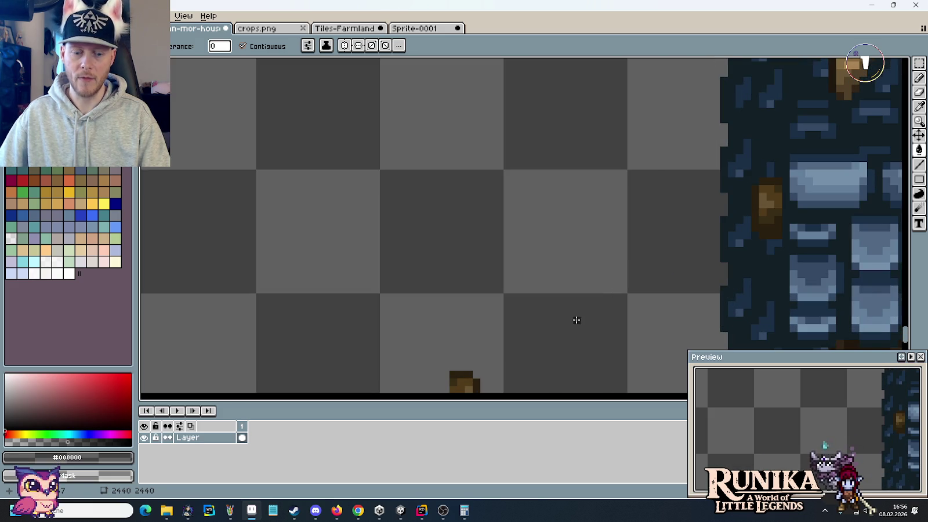
{"action": "key", "text": "ctrl+z"}
{"action": "key", "text": "b"}
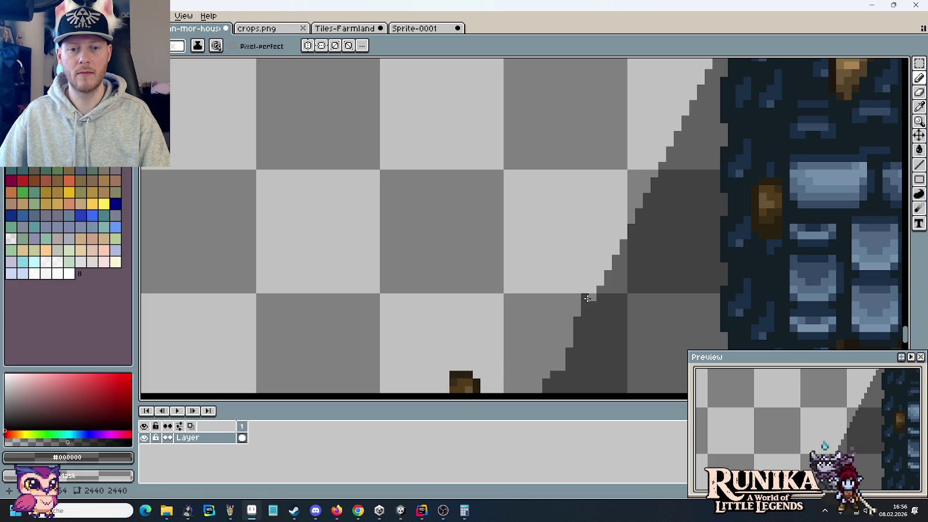
Delete the leftover small post and helper roof sliver, then save the sprite sheet
{"action": "scroll", "coordinate": [590, 291], "scroll_direction": "down", "scroll_amount": 1}
{"action": "scroll", "coordinate": [507, 301], "scroll_direction": "down", "scroll_amount": 2}
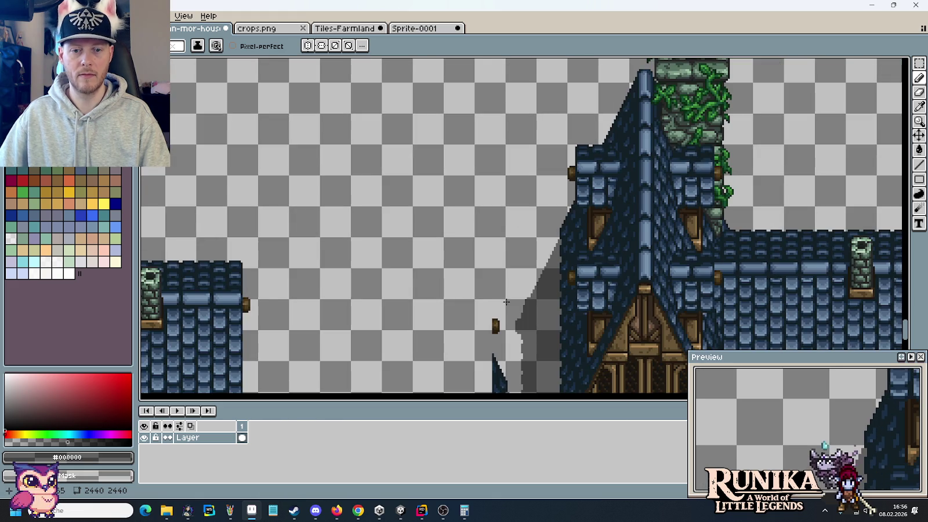
{"action": "left_click_drag", "start_coordinate": [506, 301], "coordinate": [510, 180]}
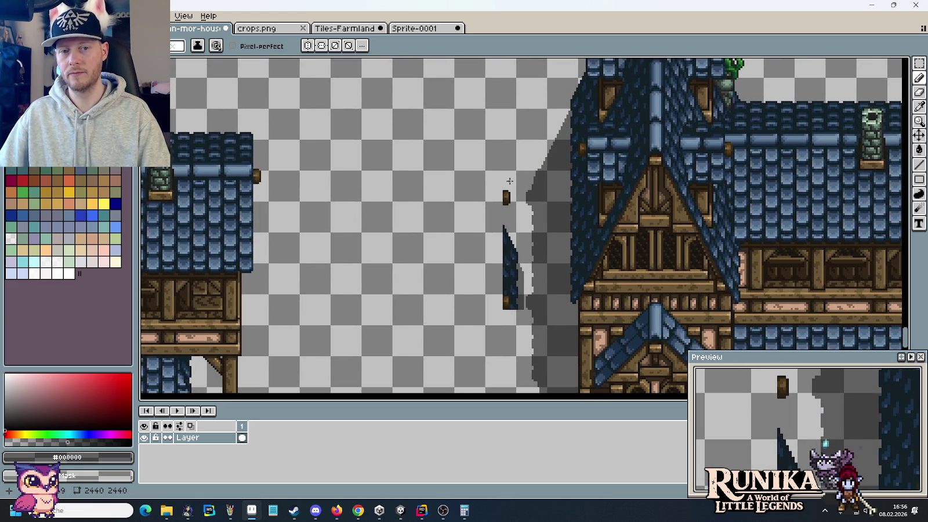
{"action": "mouse_move", "coordinate": [507, 145]}
{"action": "left_mouse_down"}
{"action": "mouse_move", "coordinate": [517, 295]}
{"action": "mouse_move", "coordinate": [481, 222]}
{"action": "mouse_move", "coordinate": [529, 326]}
{"action": "left_mouse_up"}
{"action": "key", "text": "m"}
{"action": "key", "text": "Delete"}
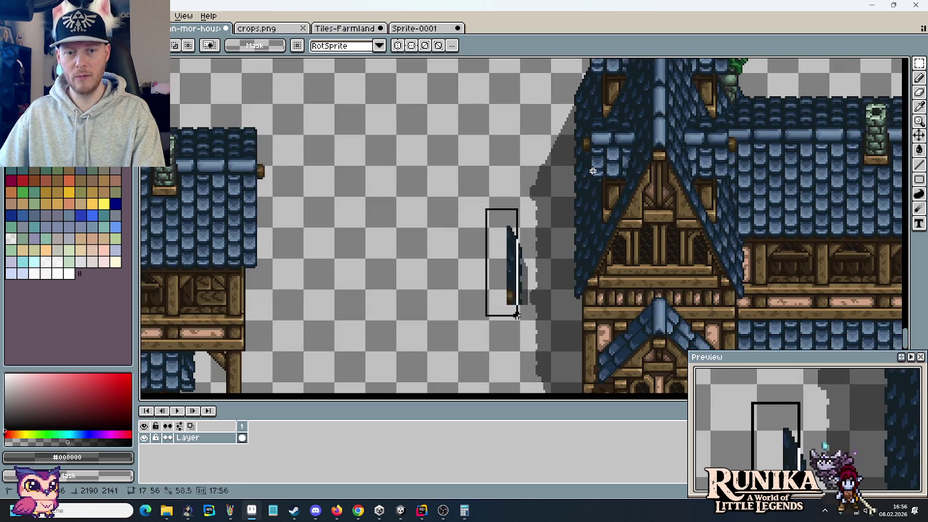
{"action": "key", "text": "Delete"}
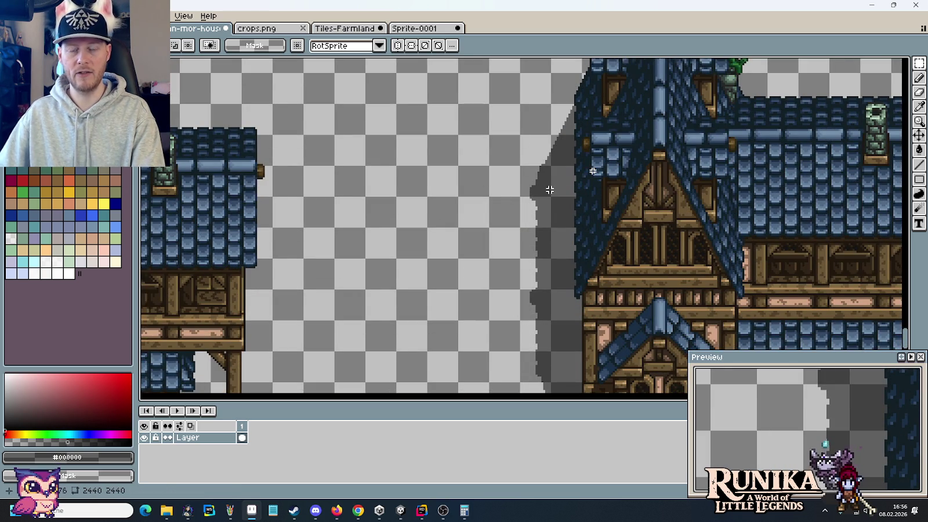
{"action": "left_click_drag", "start_coordinate": [543, 184], "coordinate": [554, 264]}
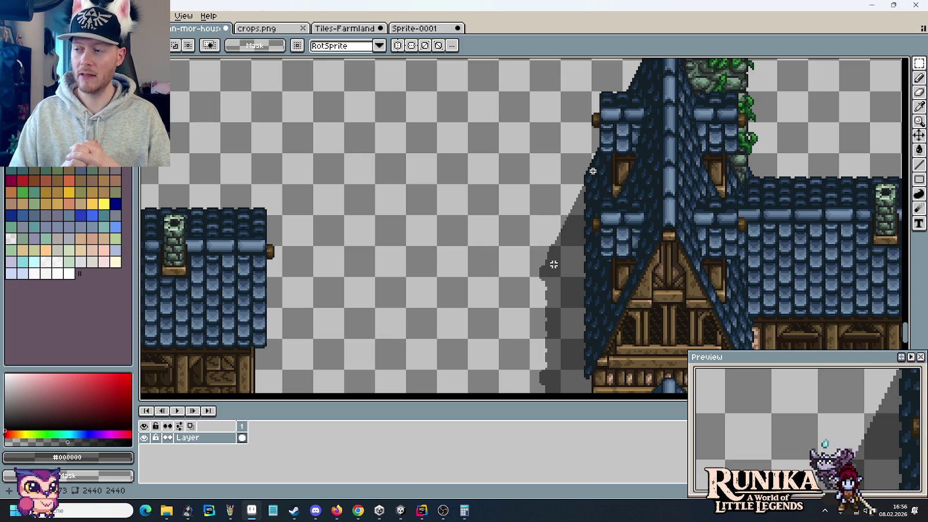
{"action": "key", "text": "ctrl+s"}
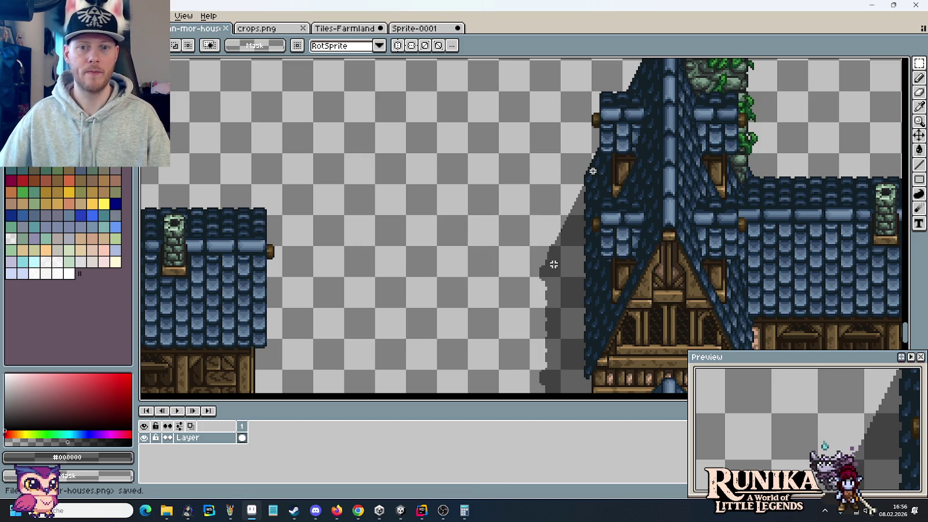
{"action": "scroll", "coordinate": [554, 264], "scroll_direction": "down", "scroll_amount": 2}
{"action": "scroll", "coordinate": [593, 171], "scroll_direction": "down", "scroll_amount": 2}
{"action": "scroll", "coordinate": [592, 171], "scroll_direction": "right", "scroll_amount": 2}
{"action": "scroll", "coordinate": [592, 171], "scroll_direction": "up", "scroll_amount": 2}
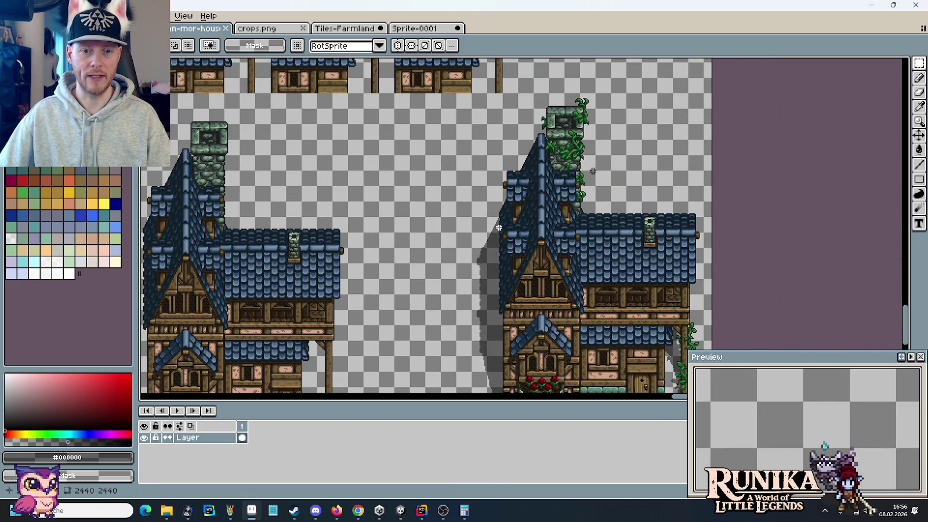
{"action": "scroll", "coordinate": [501, 208], "scroll_direction": "up", "scroll_amount": 2}
{"action": "scroll", "coordinate": [556, 90], "scroll_direction": "up", "scroll_amount": 2}
{"action": "left_click_drag", "start_coordinate": [577, 101], "coordinate": [496, 270]}
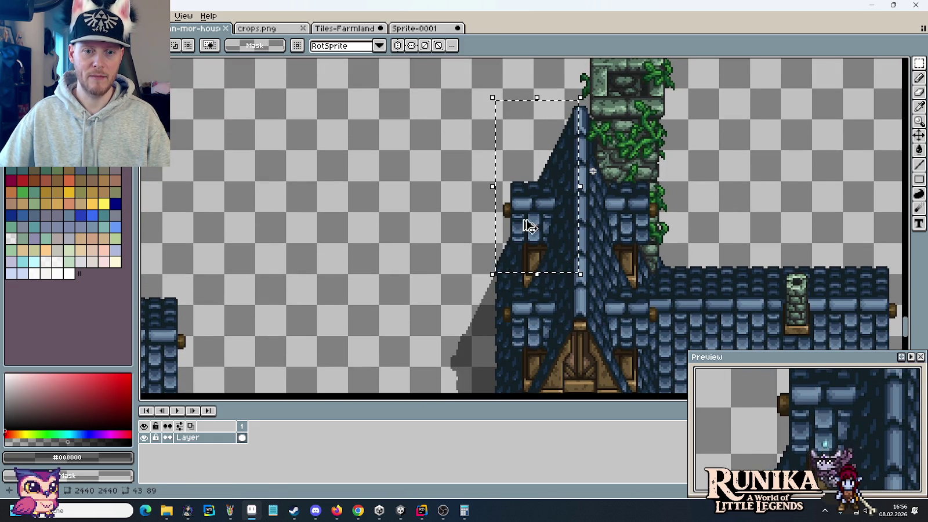
{"action": "left_click_drag", "start_coordinate": [542, 201], "coordinate": [503, 277]}
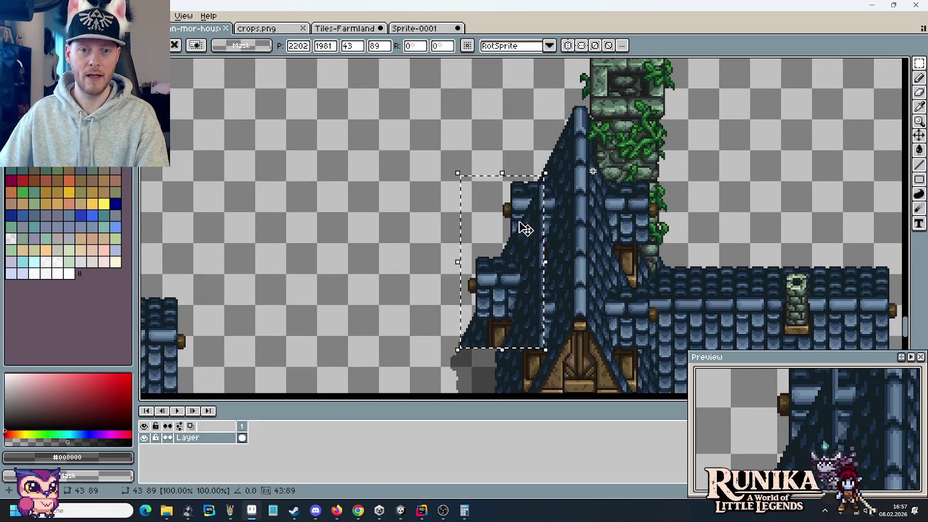
{"action": "key", "text": "Escape"}
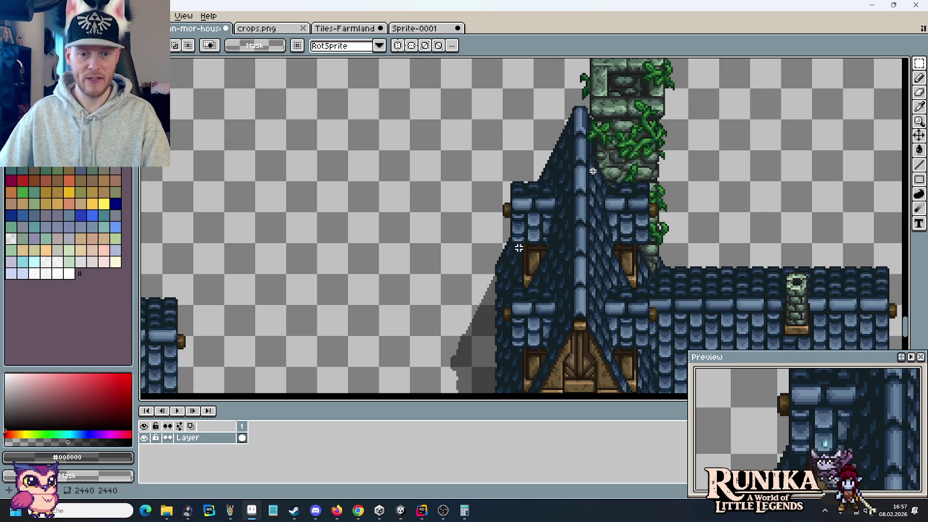
{"action": "key", "text": "i"}
{"action": "scroll", "coordinate": [536, 156], "scroll_direction": "up", "scroll_amount": 3}
{"action": "scroll", "coordinate": [539, 152], "scroll_direction": "down", "scroll_amount": 3}
{"action": "scroll", "coordinate": [539, 153], "scroll_direction": "down", "scroll_amount": 1}
{"action": "scroll", "coordinate": [539, 152], "scroll_direction": "up", "scroll_amount": 2}
{"action": "scroll", "coordinate": [539, 152], "scroll_direction": "up", "scroll_amount": 2}
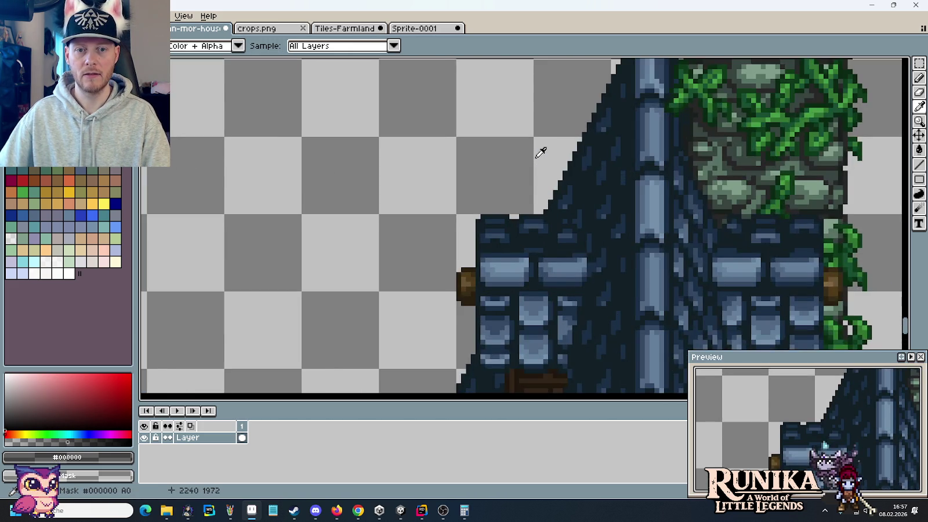
Pencil dark shadow pixels up the tower roof edge
{"action": "scroll", "coordinate": [539, 152], "scroll_direction": "up", "scroll_amount": 1}
{"action": "key", "text": "b"}
{"action": "left_click_drag", "start_coordinate": [536, 220], "coordinate": [539, 198]}
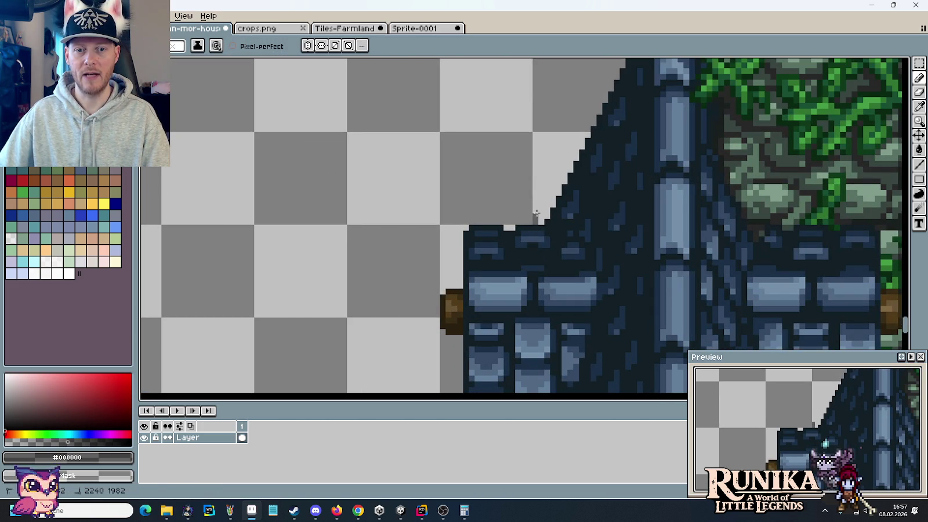
{"action": "mouse_move", "coordinate": [544, 134]}
{"action": "left_mouse_down"}
{"action": "mouse_move", "coordinate": [501, 275]}
{"action": "mouse_move", "coordinate": [511, 218]}
{"action": "left_mouse_up"}
{"action": "scroll", "coordinate": [502, 267], "scroll_direction": "down", "scroll_amount": 1}
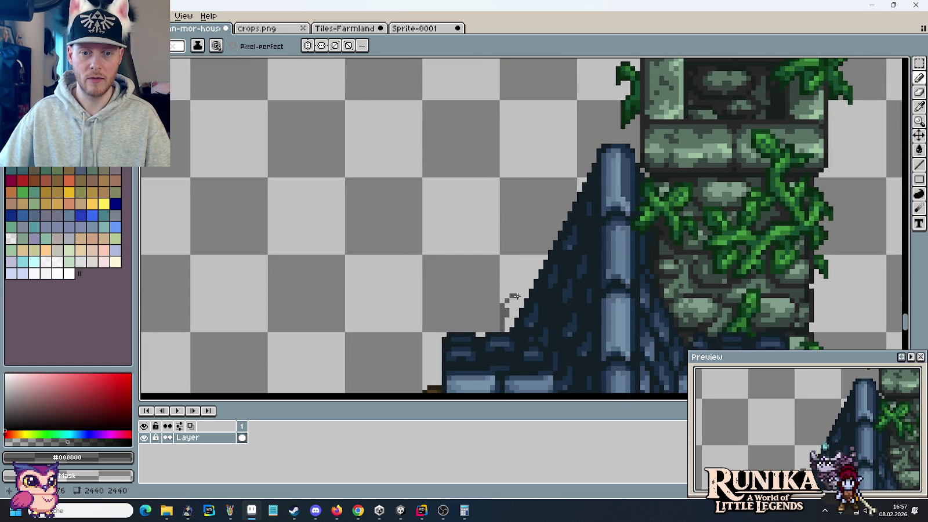
Fill the grey gap left of the roof edge darker, undoing the accidental background fill
{"action": "key", "text": "g"}
{"action": "left_click", "coordinate": [513, 308]}
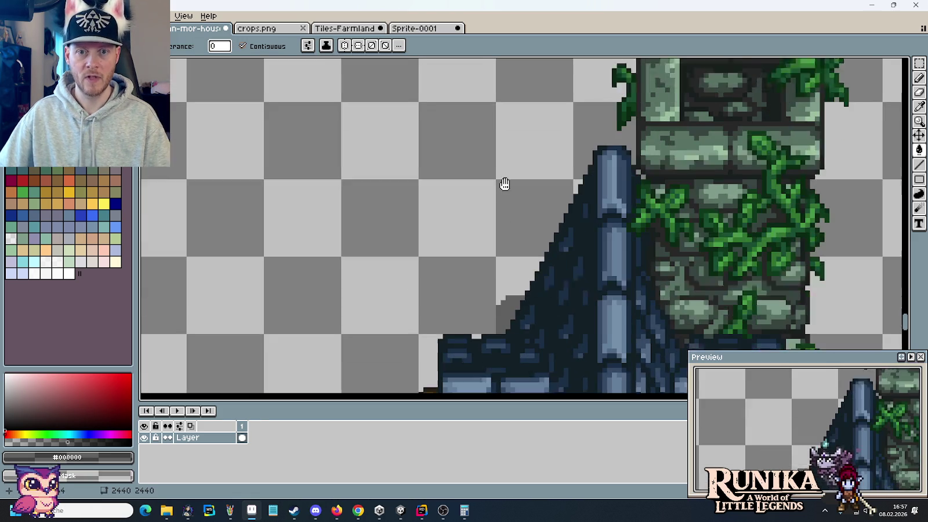
{"action": "scroll", "coordinate": [503, 184], "scroll_direction": "down", "scroll_amount": 1}
{"action": "left_click", "coordinate": [492, 296]}
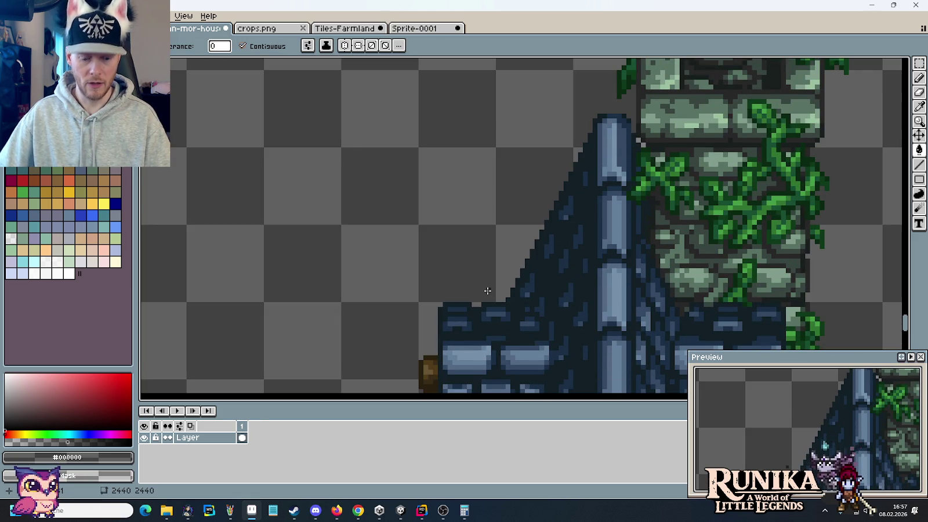
{"action": "key", "text": "ctrl"}
{"action": "key", "text": "ctrl+z"}
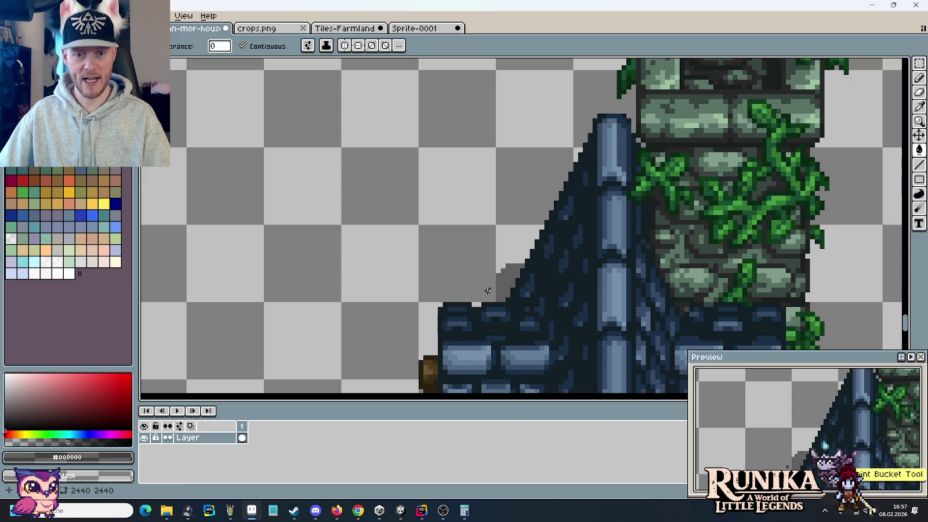
Add three dark shadow pixels at the tower roof base
{"action": "scroll", "coordinate": [579, 174], "scroll_direction": "up", "scroll_amount": 3}
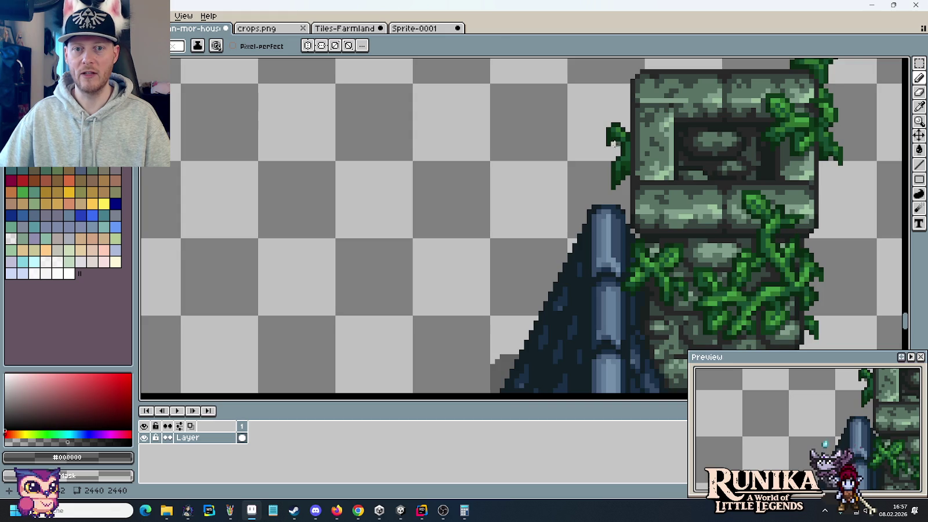
{"action": "scroll", "coordinate": [507, 240], "scroll_direction": "up", "scroll_amount": 1}
{"action": "scroll", "coordinate": [540, 192], "scroll_direction": "up", "scroll_amount": 2}
{"action": "scroll", "coordinate": [566, 272], "scroll_direction": "up", "scroll_amount": 2}
{"action": "left_click", "coordinate": [577, 285]}
{"action": "left_click", "coordinate": [561, 268]}
{"action": "left_click", "coordinate": [545, 269]}
Paint more shadow pixels around the roof base and view the whole tower roof
{"action": "scroll", "coordinate": [549, 219], "scroll_direction": "down", "scroll_amount": 3}
{"action": "mouse_move", "coordinate": [562, 123]}
{"action": "left_mouse_down"}
{"action": "mouse_move", "coordinate": [507, 352]}
{"action": "mouse_move", "coordinate": [530, 244]}
{"action": "left_mouse_up"}
{"action": "scroll", "coordinate": [527, 272], "scroll_direction": "up", "scroll_amount": 3}
{"action": "mouse_move", "coordinate": [526, 277]}
{"action": "left_mouse_down"}
{"action": "mouse_move", "coordinate": [526, 268]}
{"action": "mouse_move", "coordinate": [527, 291]}
{"action": "mouse_move", "coordinate": [538, 268]}
{"action": "mouse_move", "coordinate": [556, 279]}
{"action": "mouse_move", "coordinate": [550, 268]}
{"action": "left_mouse_up"}
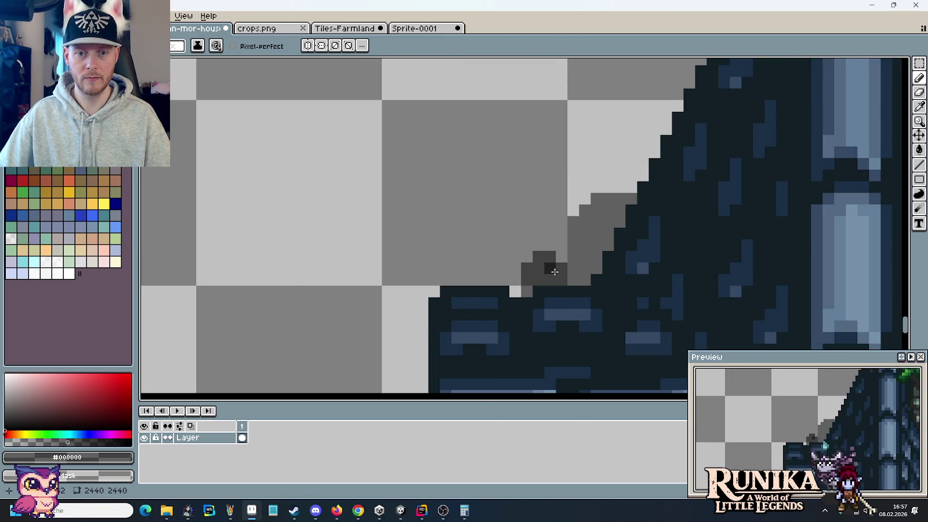
{"action": "scroll", "coordinate": [553, 273], "scroll_direction": "down", "scroll_amount": 5}
{"action": "scroll", "coordinate": [553, 272], "scroll_direction": "down", "scroll_amount": 1}
{"action": "left_click_drag", "start_coordinate": [602, 190], "coordinate": [616, 152]}
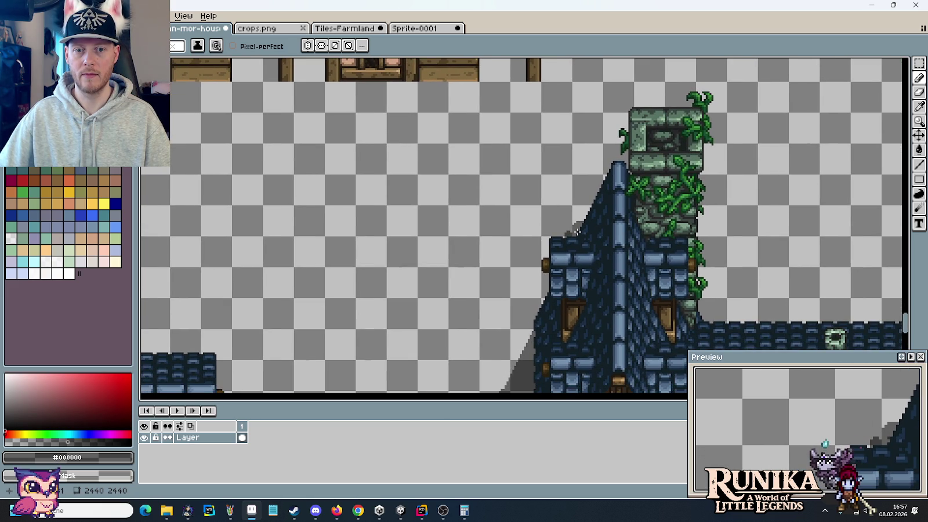
{"action": "scroll", "coordinate": [578, 231], "scroll_direction": "down", "scroll_amount": 2}
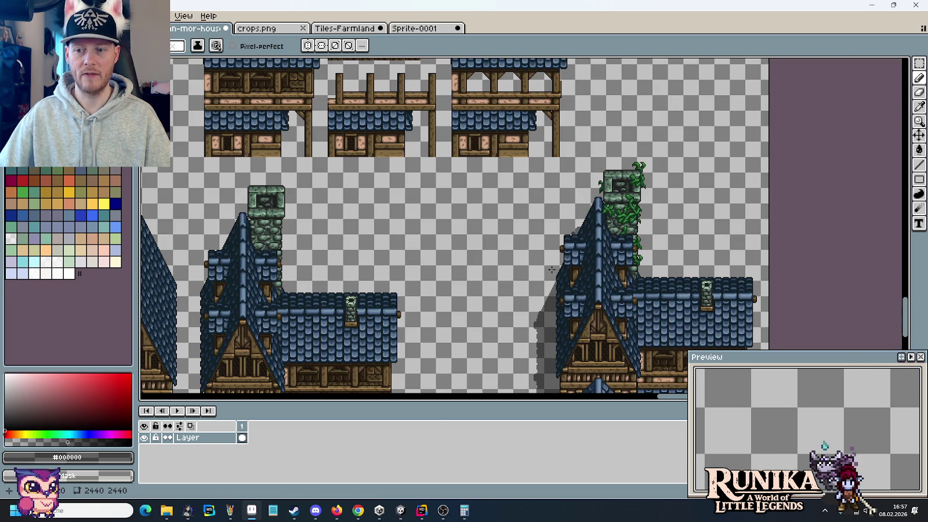
Select the shadow area beside the tower roof and reposition it
{"action": "left_click_drag", "start_coordinate": [508, 276], "coordinate": [558, 155]}
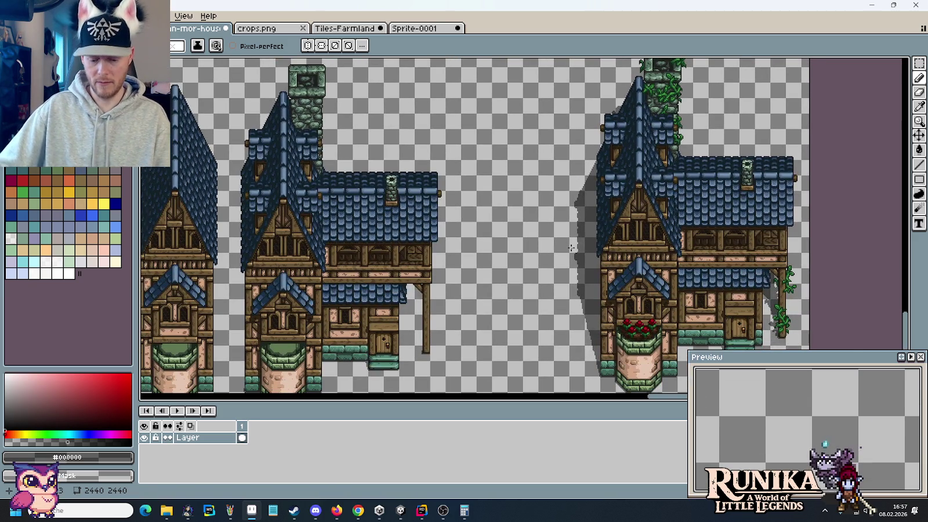
{"action": "key", "text": "m"}
{"action": "mouse_move", "coordinate": [574, 297]}
{"action": "left_mouse_down"}
{"action": "mouse_move", "coordinate": [613, 376]}
{"action": "mouse_move", "coordinate": [648, 156]}
{"action": "left_mouse_up"}
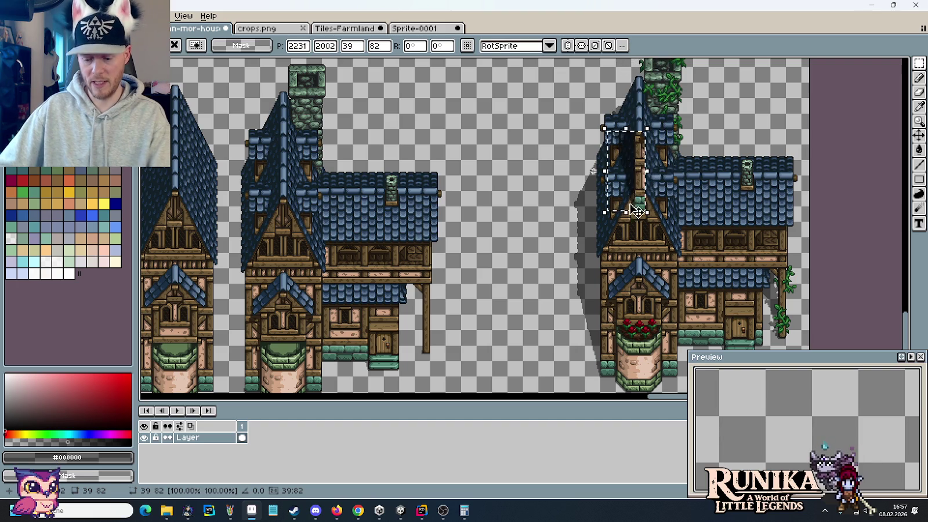
{"action": "key", "text": "Return"}
{"action": "mouse_move", "coordinate": [572, 294]}
{"action": "left_mouse_down"}
{"action": "mouse_move", "coordinate": [616, 256]}
{"action": "mouse_move", "coordinate": [623, 221]}
{"action": "mouse_move", "coordinate": [659, 167]}
{"action": "left_mouse_up"}
{"action": "scroll", "coordinate": [623, 221], "scroll_direction": "up", "scroll_amount": 3}
Bucket-fill the stray grey shadow pixels above the lower roof wall with transparent
{"action": "key", "text": "g"}
{"action": "scroll", "coordinate": [602, 203], "scroll_direction": "up", "scroll_amount": 4}
{"action": "scroll", "coordinate": [603, 202], "scroll_direction": "up", "scroll_amount": 3}
{"action": "left_click", "coordinate": [679, 208]}
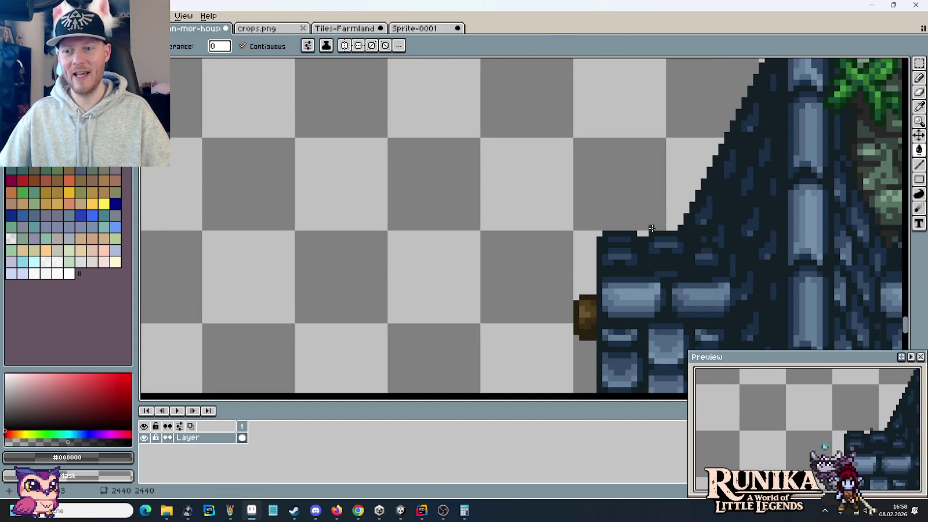
{"action": "key", "text": "m"}
{"action": "scroll", "coordinate": [655, 223], "scroll_direction": "down", "scroll_amount": 4}
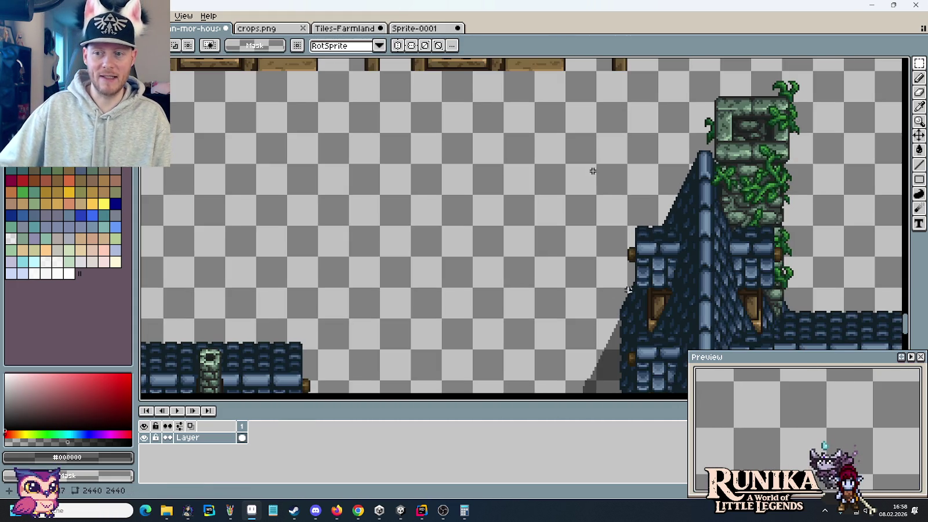
Marquee a 32×64 pixel area of empty canvas beside the house's lower walls
{"action": "left_click_drag", "start_coordinate": [653, 223], "coordinate": [581, 217]}
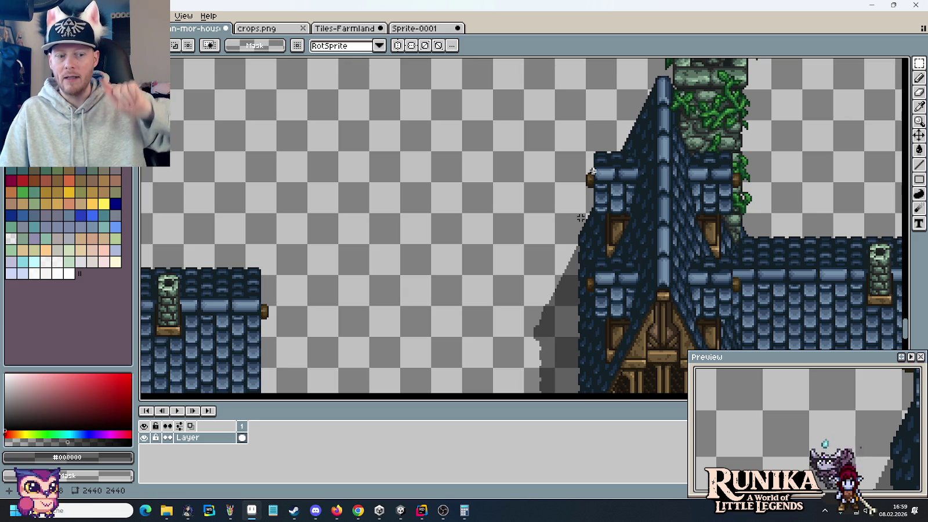
{"action": "left_click_drag", "start_coordinate": [431, 152], "coordinate": [494, 277]}
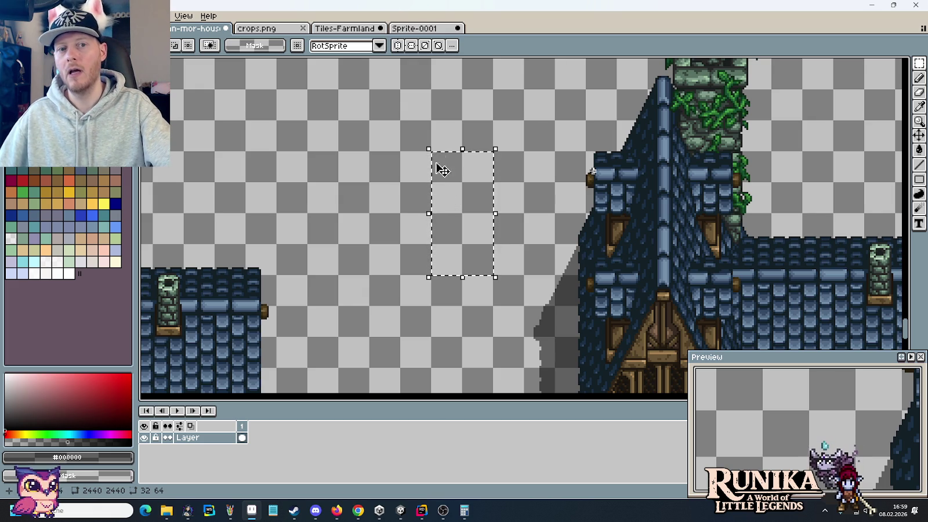
Marquee 16×16 and 48×48 areas on empty canvas to compare tile sizes, then deselect
{"action": "left_click_drag", "start_coordinate": [430, 150], "coordinate": [448, 178]}
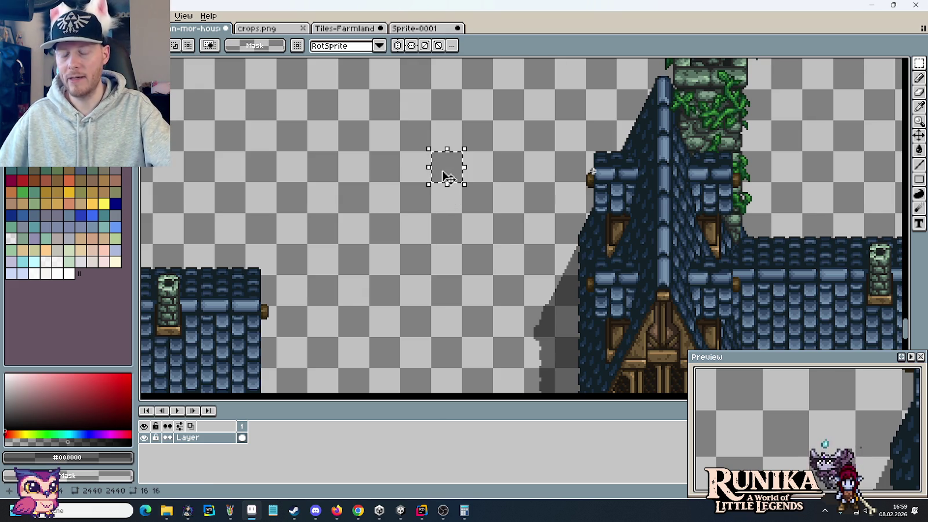
{"action": "left_click_drag", "start_coordinate": [414, 201], "coordinate": [496, 206]}
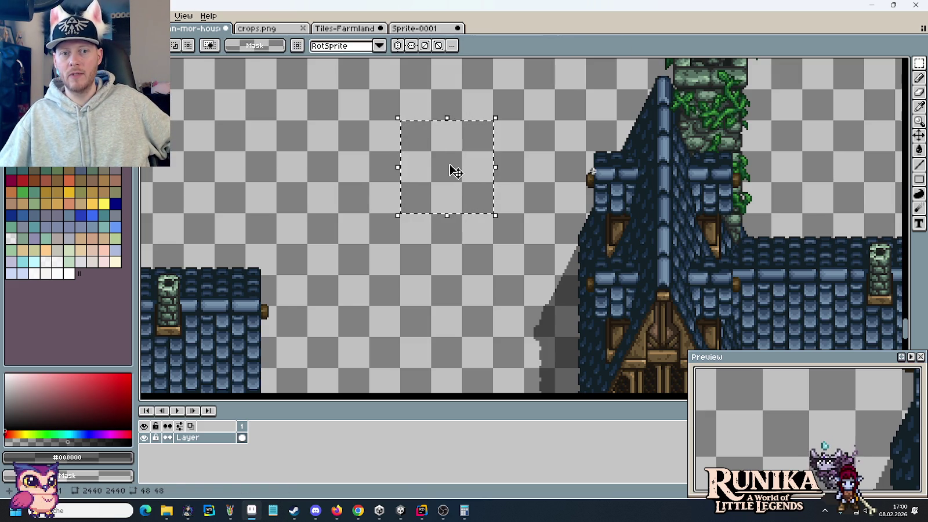
{"action": "mouse_move", "coordinate": [451, 170]}
{"action": "left_mouse_down"}
{"action": "mouse_move", "coordinate": [461, 181]}
{"action": "mouse_move", "coordinate": [420, 132]}
{"action": "left_mouse_up"}
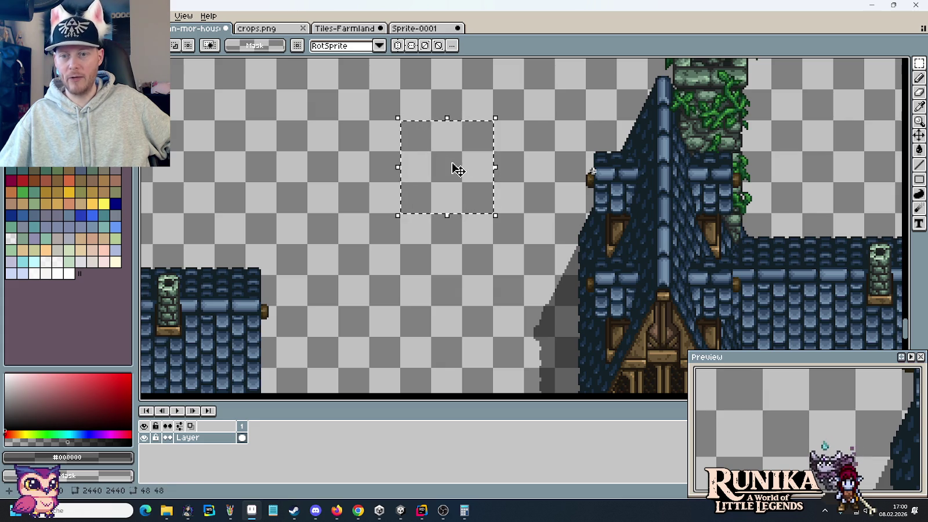
{"action": "left_click_drag", "start_coordinate": [454, 176], "coordinate": [464, 185]}
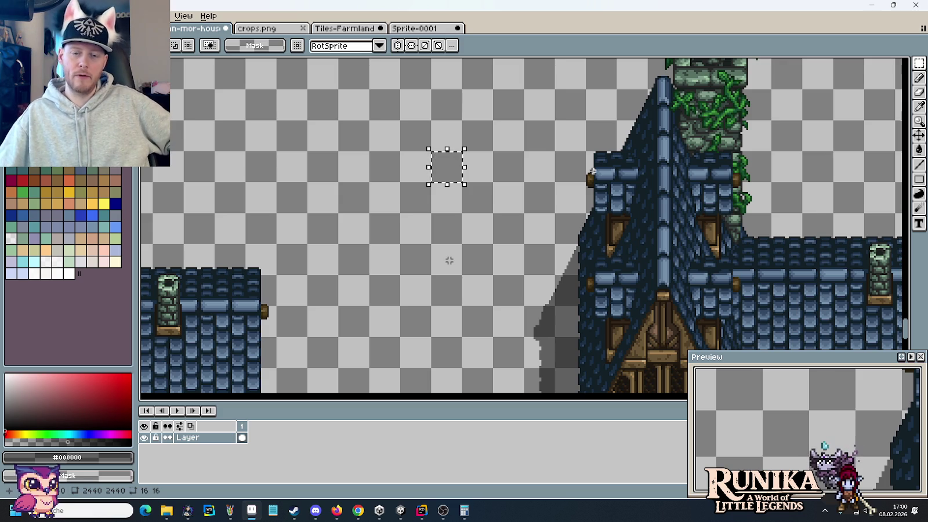
{"action": "left_click", "coordinate": [474, 204]}
{"action": "key", "text": "ctrl+z"}
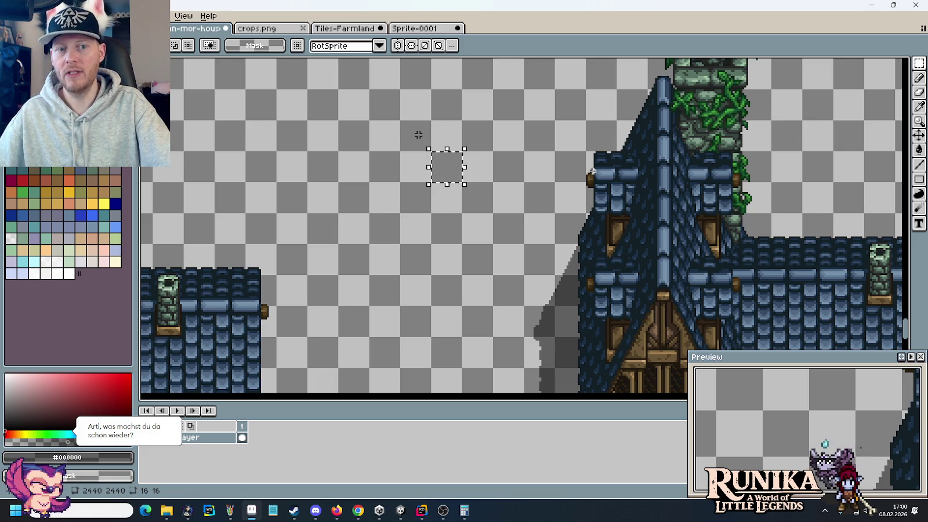
Mark and clear a 48×48 area, then bring the right-hand house sprite into view
{"action": "left_click_drag", "start_coordinate": [399, 120], "coordinate": [485, 215]}
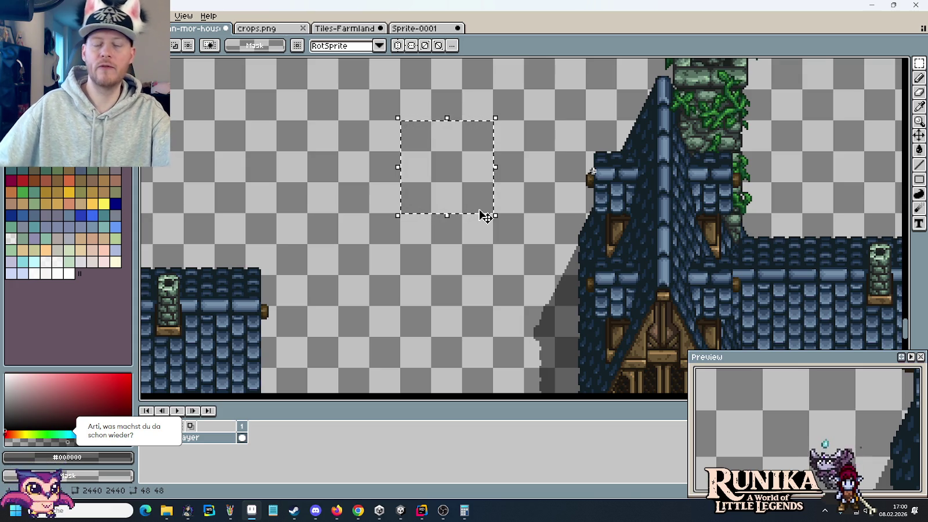
{"action": "left_click", "coordinate": [478, 233]}
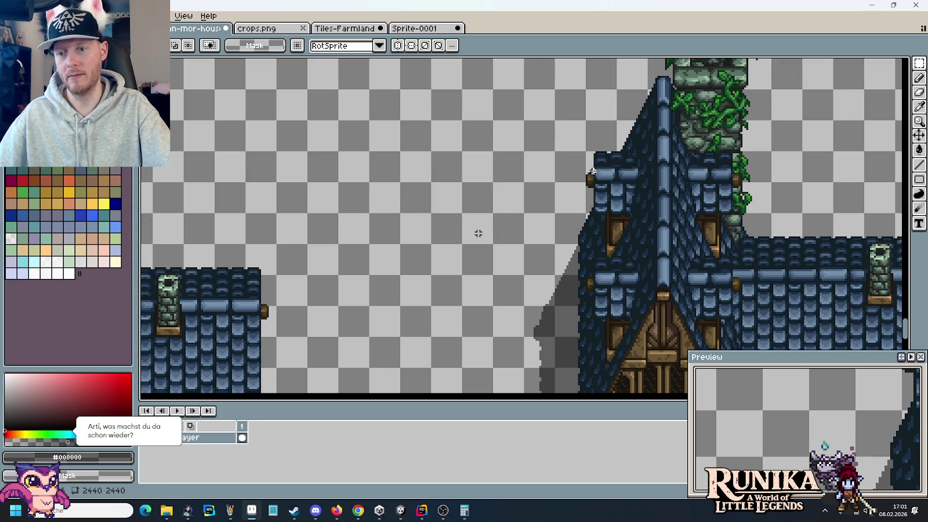
{"action": "scroll", "coordinate": [468, 238], "scroll_direction": "down", "scroll_amount": 2}
{"action": "mouse_move", "coordinate": [452, 288]}
{"action": "left_mouse_down"}
{"action": "mouse_move", "coordinate": [449, 191]}
{"action": "mouse_move", "coordinate": [432, 180]}
{"action": "left_mouse_up"}
{"action": "mouse_move", "coordinate": [671, 355]}
{"action": "left_mouse_down"}
{"action": "mouse_move", "coordinate": [638, 363]}
{"action": "mouse_move", "coordinate": [434, 85]}
{"action": "left_mouse_up"}
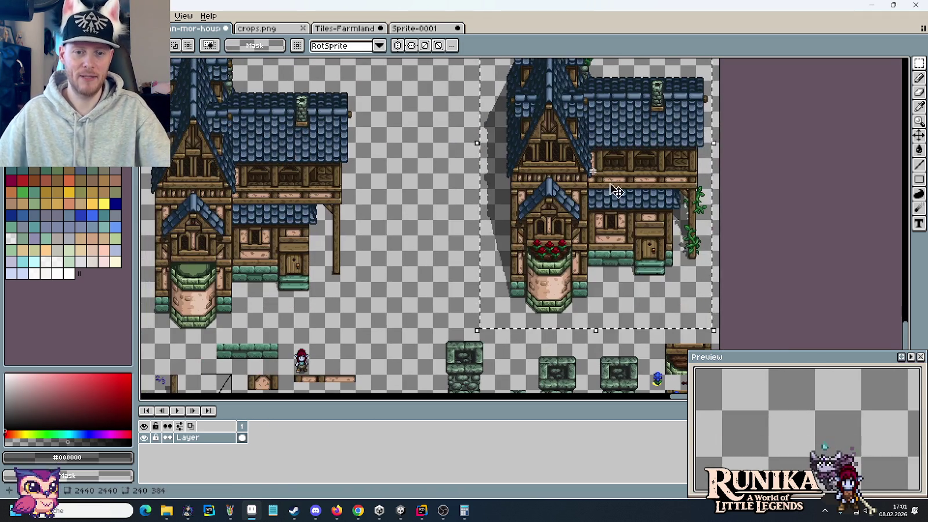
Move the right-hand house block left toward its neighbour and commit it
{"action": "left_click_drag", "start_coordinate": [597, 196], "coordinate": [474, 196]}
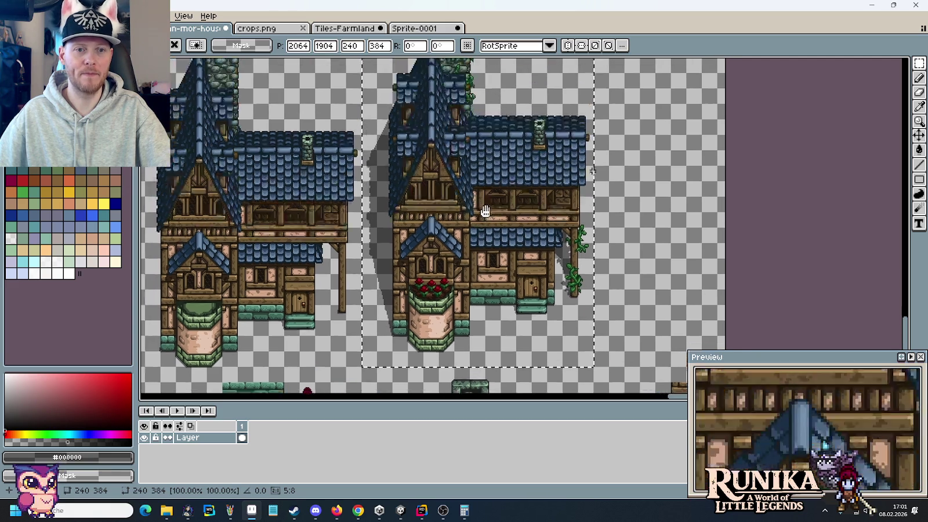
{"action": "scroll", "coordinate": [483, 207], "scroll_direction": "up", "scroll_amount": 3}
{"action": "scroll", "coordinate": [488, 198], "scroll_direction": "down", "scroll_amount": 3}
{"action": "left_click", "coordinate": [621, 254]}
Save the houses sprite sheet
{"action": "key", "text": "ctrl+s"}
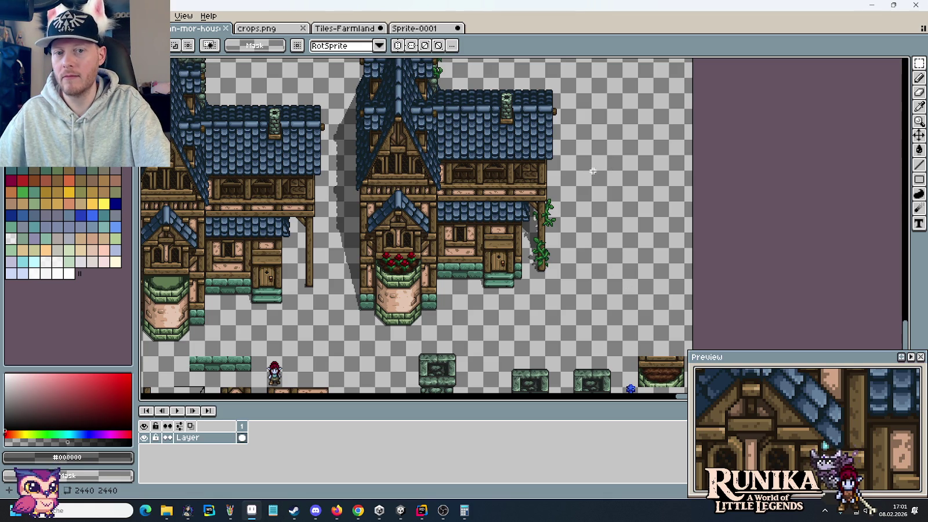
{"action": "scroll", "coordinate": [592, 171], "scroll_direction": "up", "scroll_amount": 5}
{"action": "scroll", "coordinate": [592, 171], "scroll_direction": "down", "scroll_amount": 3}
{"action": "scroll", "coordinate": [592, 171], "scroll_direction": "down", "scroll_amount": 3}
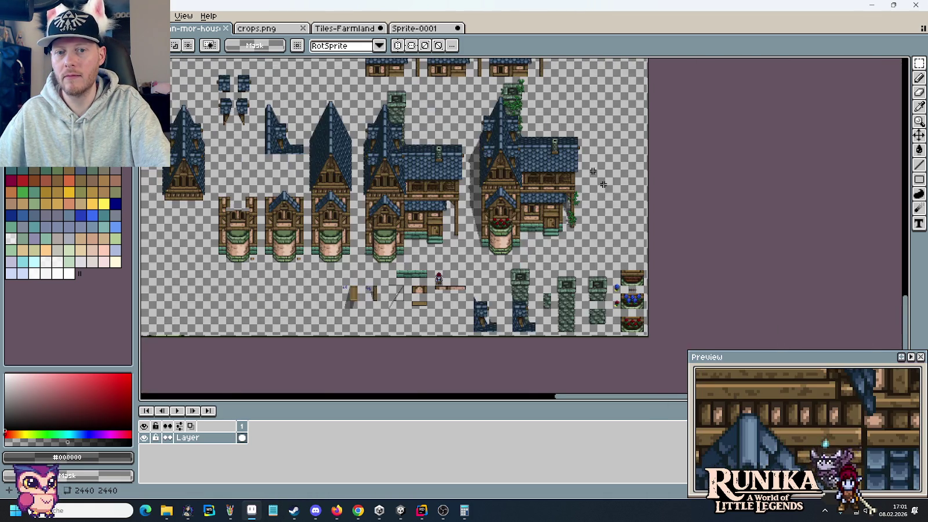
{"action": "scroll", "coordinate": [592, 171], "scroll_direction": "up", "scroll_amount": 5}
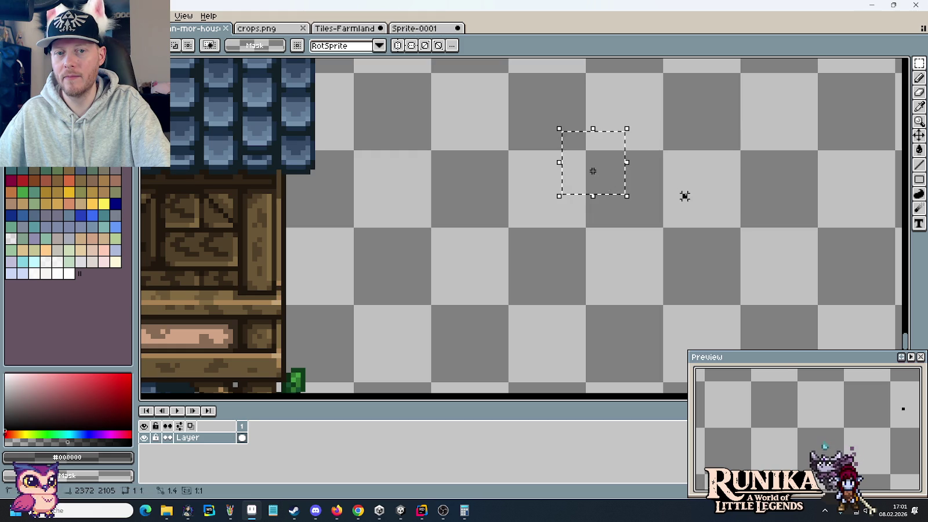
{"action": "scroll", "coordinate": [592, 171], "scroll_direction": "down", "scroll_amount": 1}
{"action": "scroll", "coordinate": [592, 172], "scroll_direction": "down", "scroll_amount": 1}
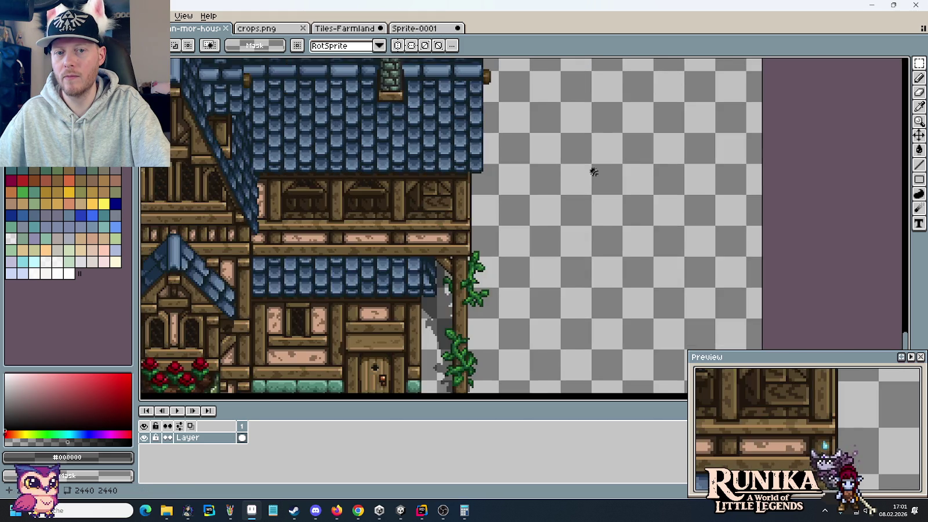